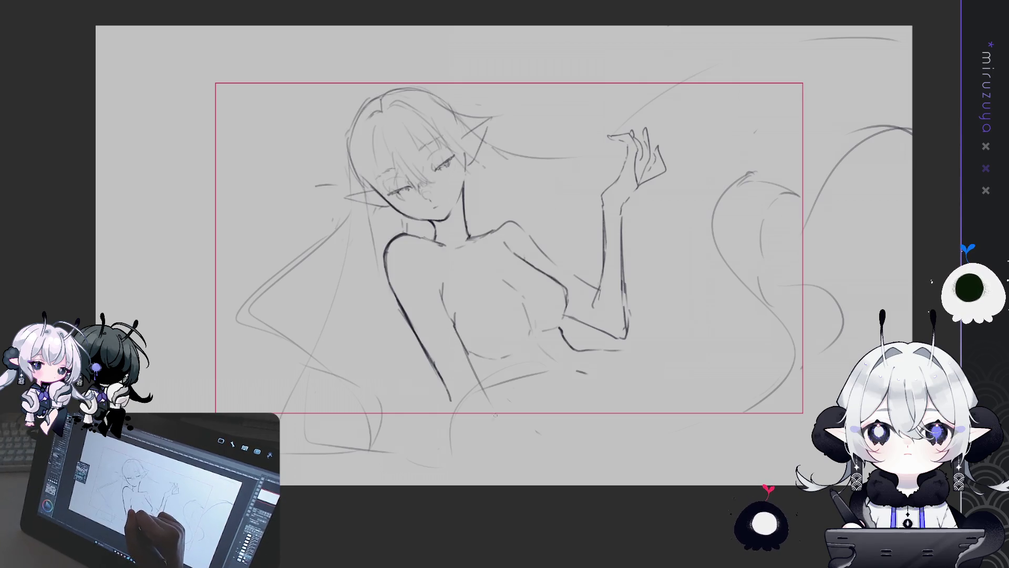
Extend the torso line toward the hip, add a curve below the waist, and flip the view horizontally
mouse_move(462, 339)
mouse_down()
mouse_move(483, 391)
mouse_move(478, 419)
mouse_up()
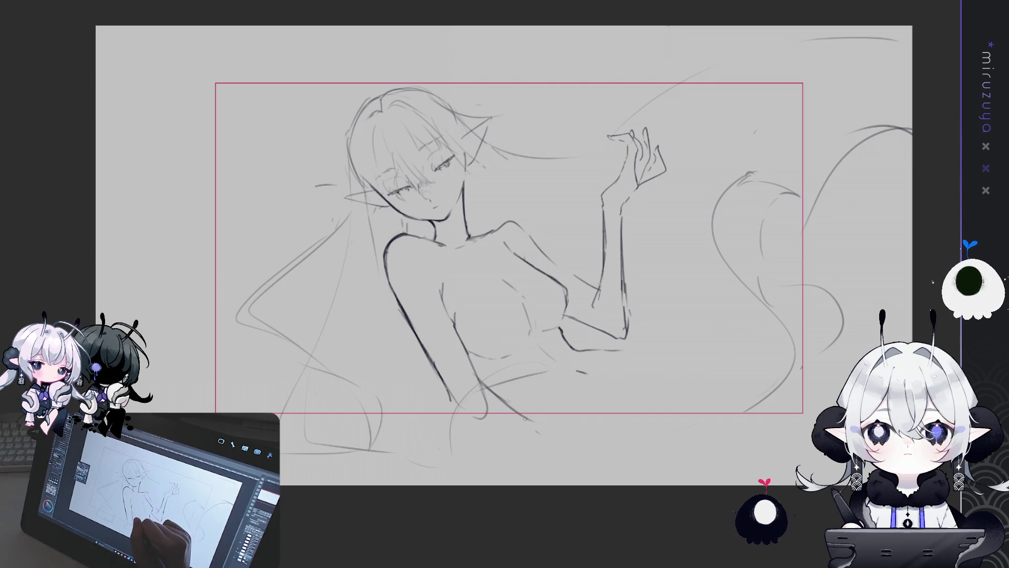
mouse_move(537, 430)
mouse_down()
mouse_move(591, 456)
mouse_move(666, 454)
mouse_up()
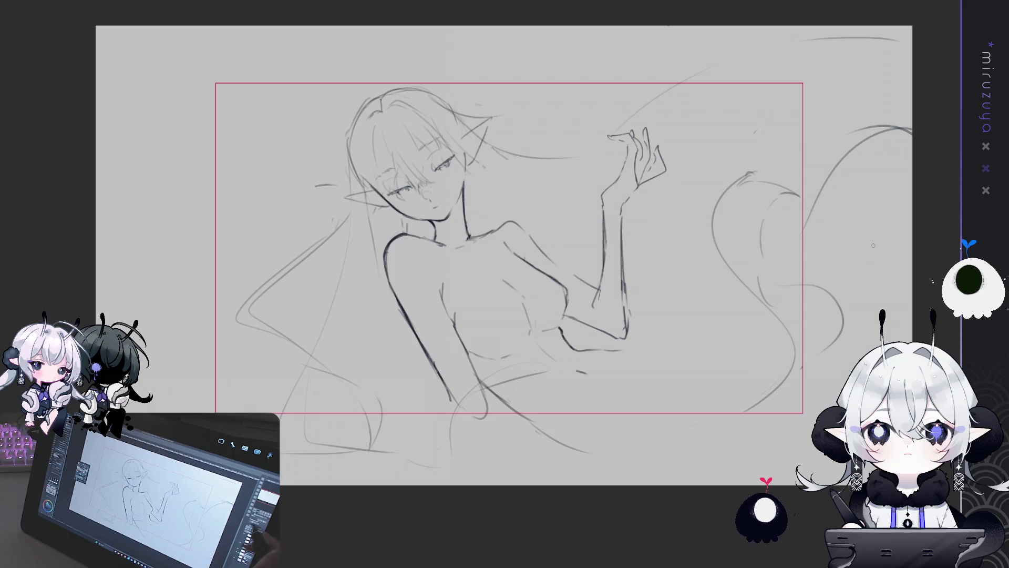
key(h)
key(h)
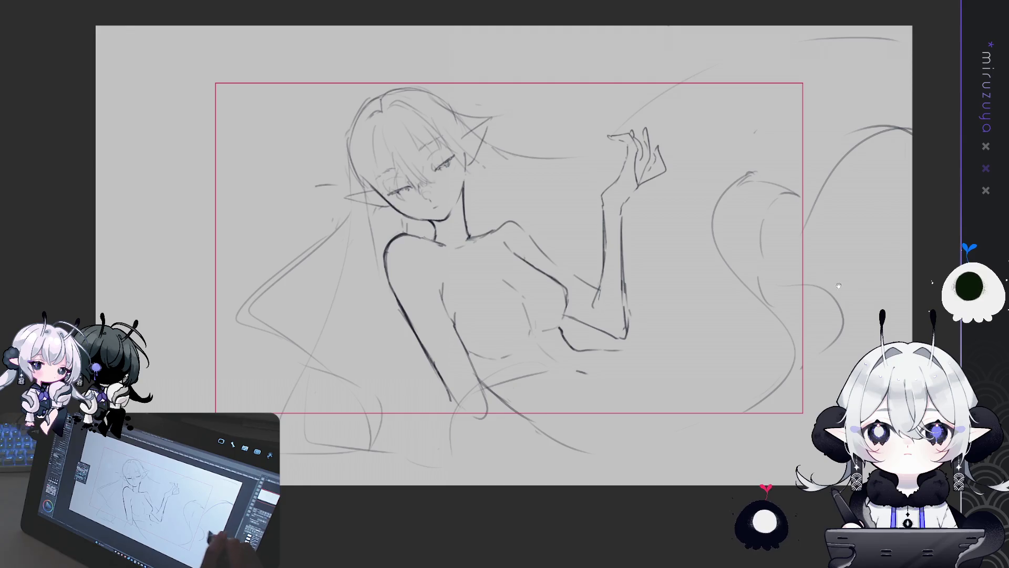
Draw a curve below the bent arm and a short leg line at the lower right
drag(678, 361, 639, 355)
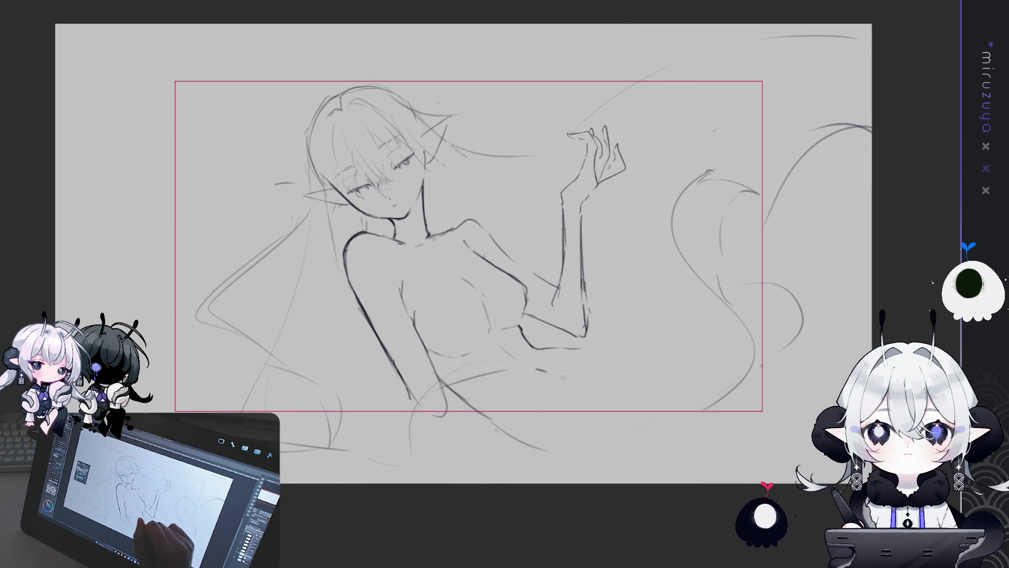
drag(531, 425, 595, 397)
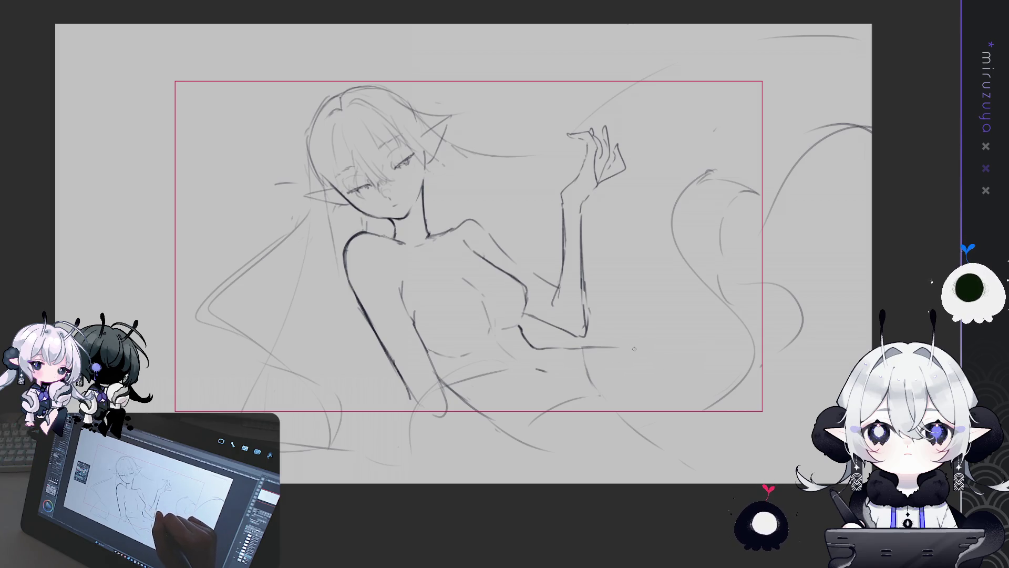
drag(705, 405, 728, 436)
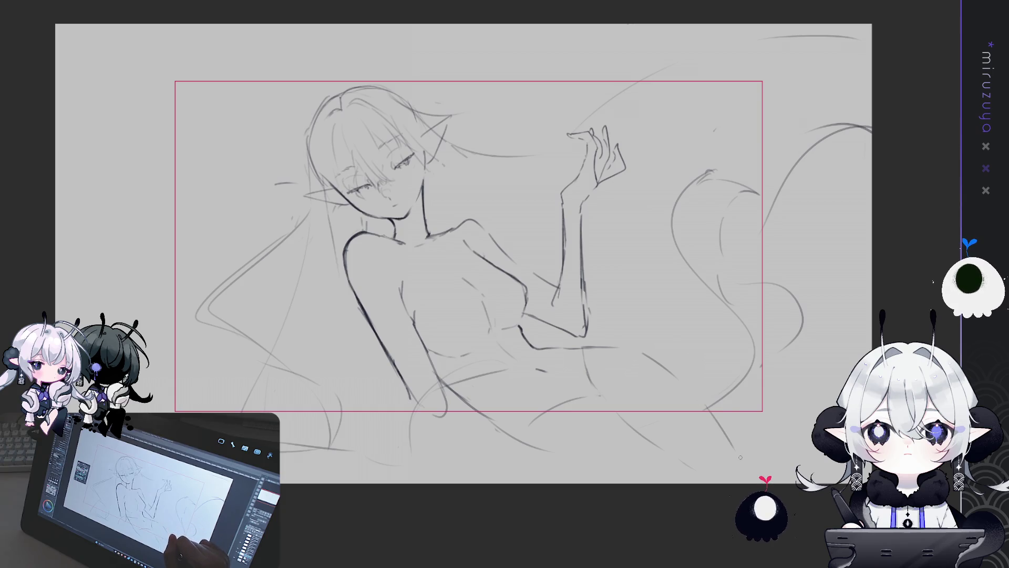
Redraw the lower-right leg line at a new angle and sketch the curve of the chest
key(ctrl+z)
drag(725, 431, 746, 472)
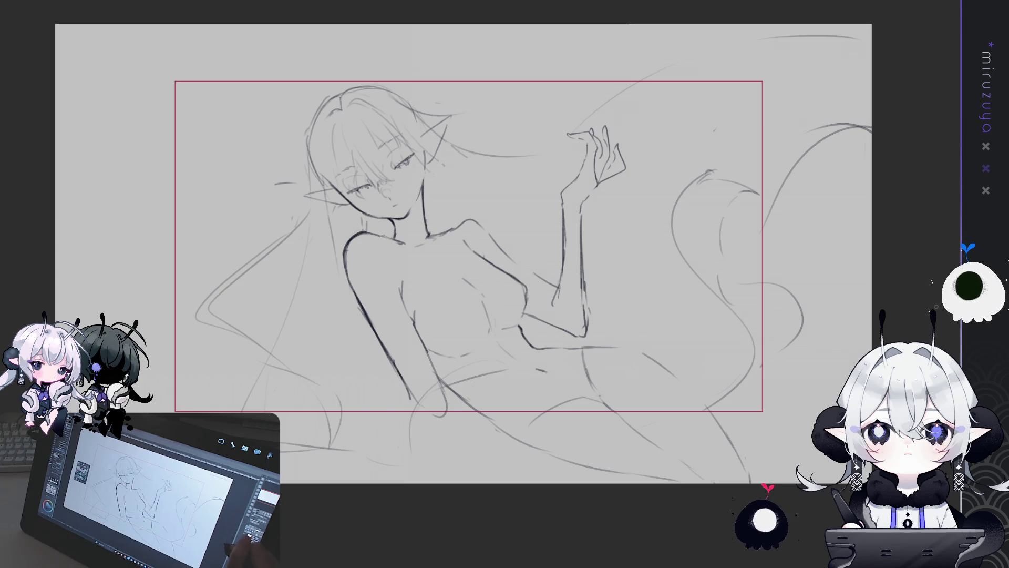
drag(464, 274, 491, 337)
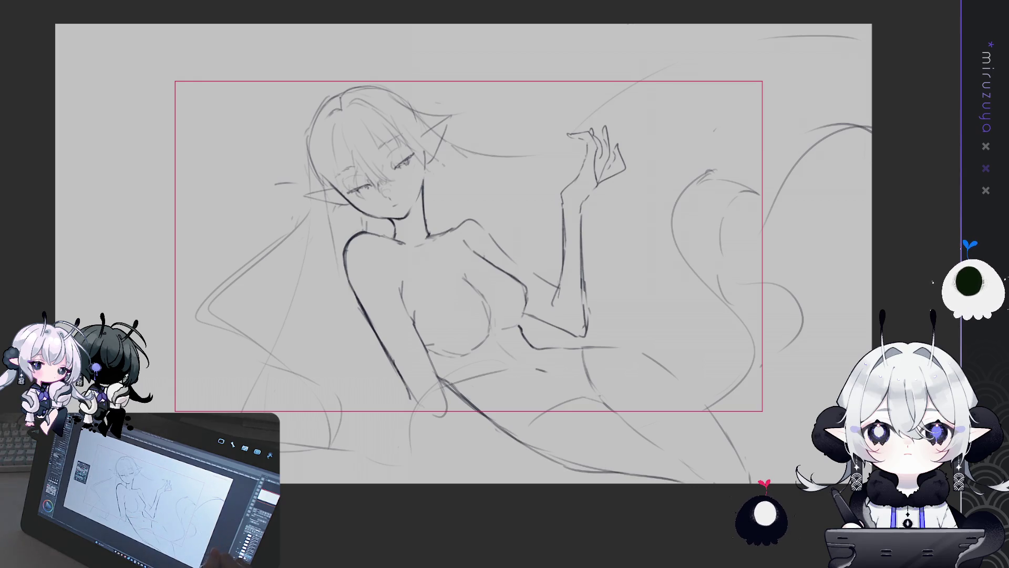
drag(712, 490, 720, 474)
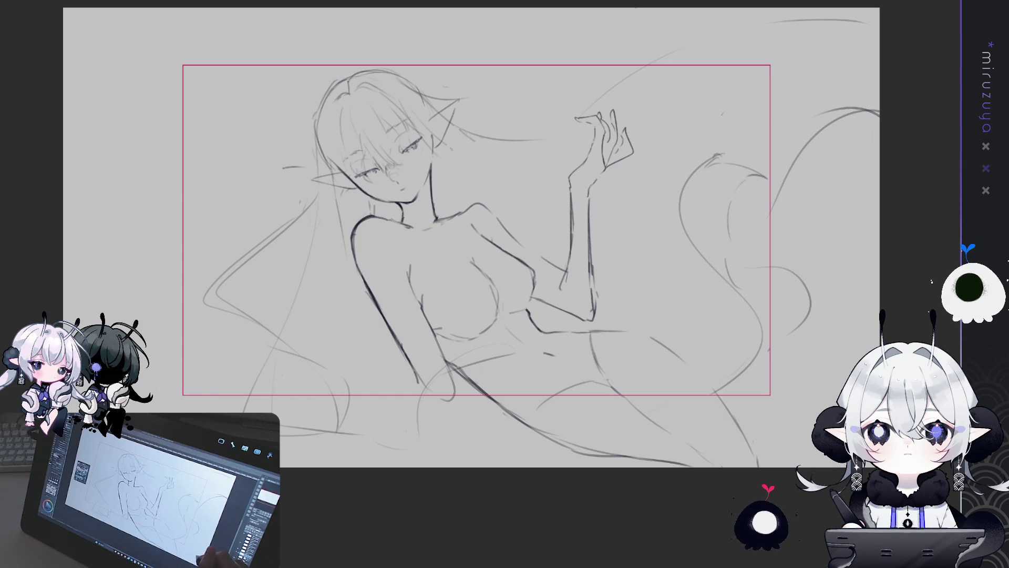
Remove the raised arm sketch and restore the arm bent up to the neck
drag(434, 391, 448, 375)
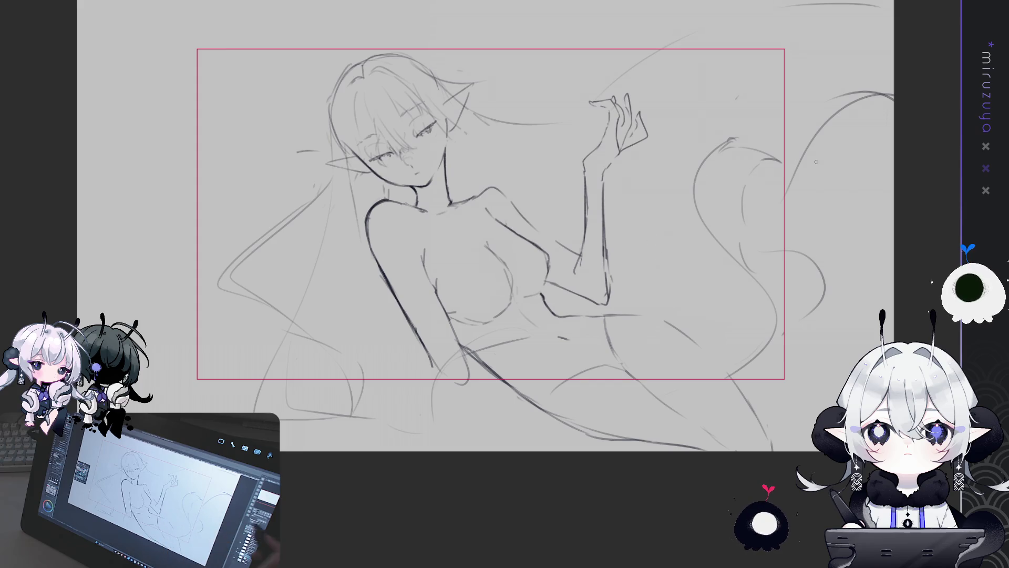
key(Delete)
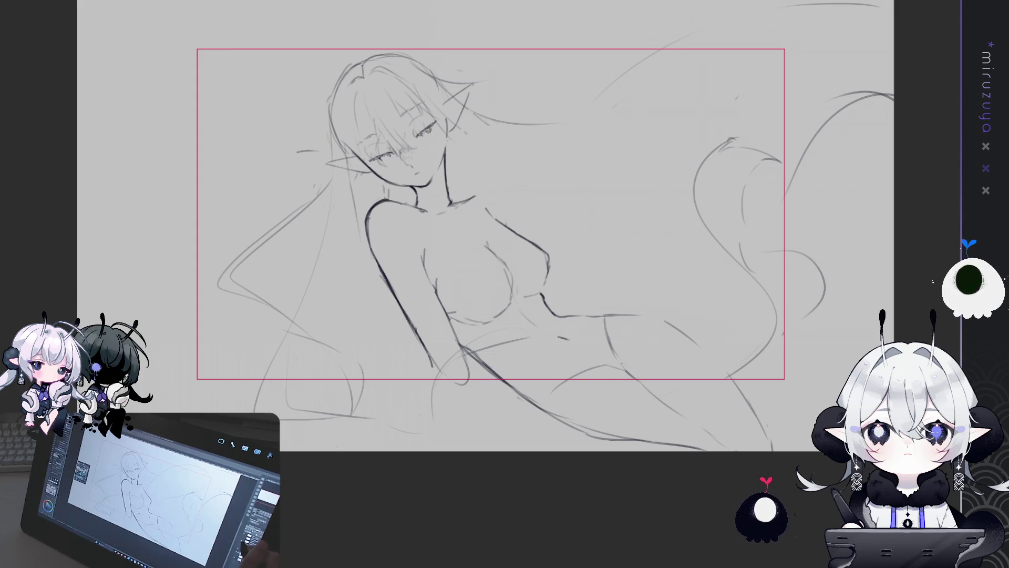
key(ctrl+z)
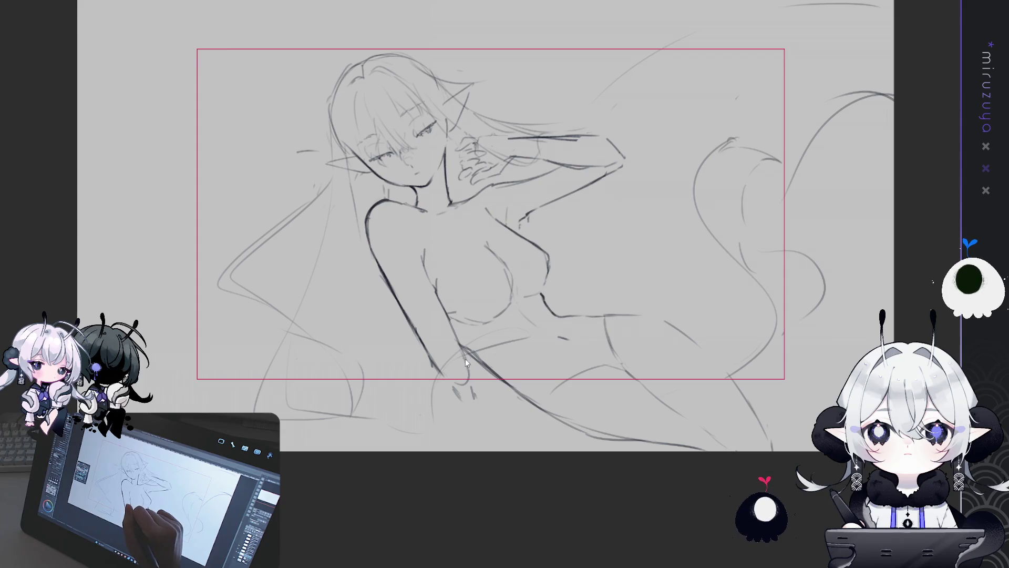
Draw two short pencil lines below the hips
drag(492, 419, 507, 450)
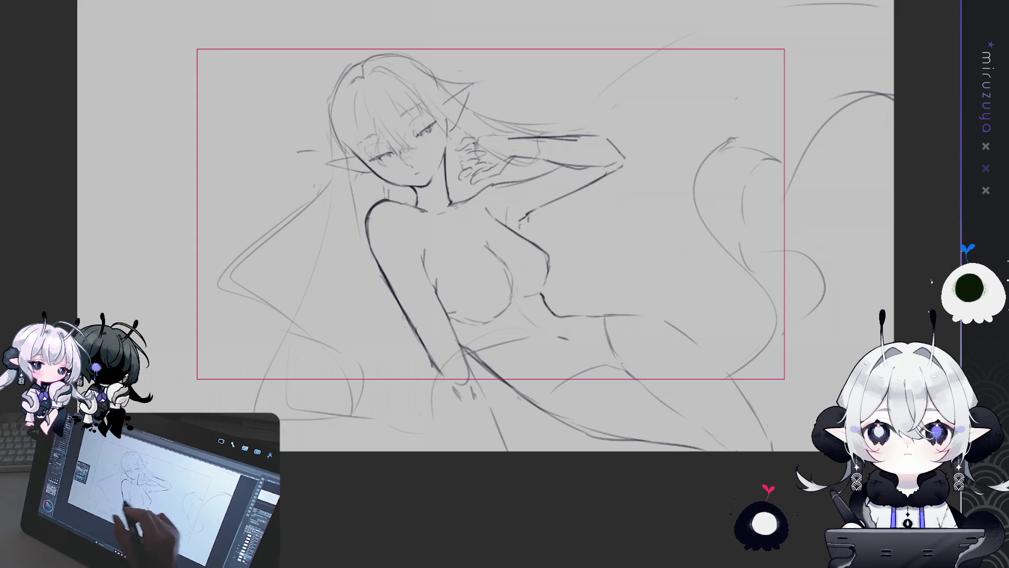
drag(455, 425, 469, 451)
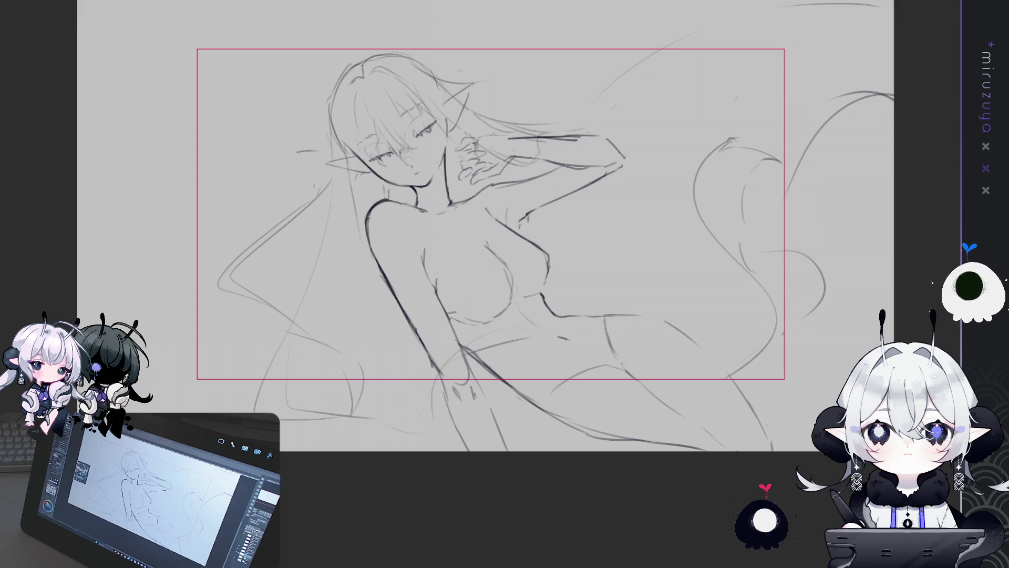
drag(911, 325, 901, 376)
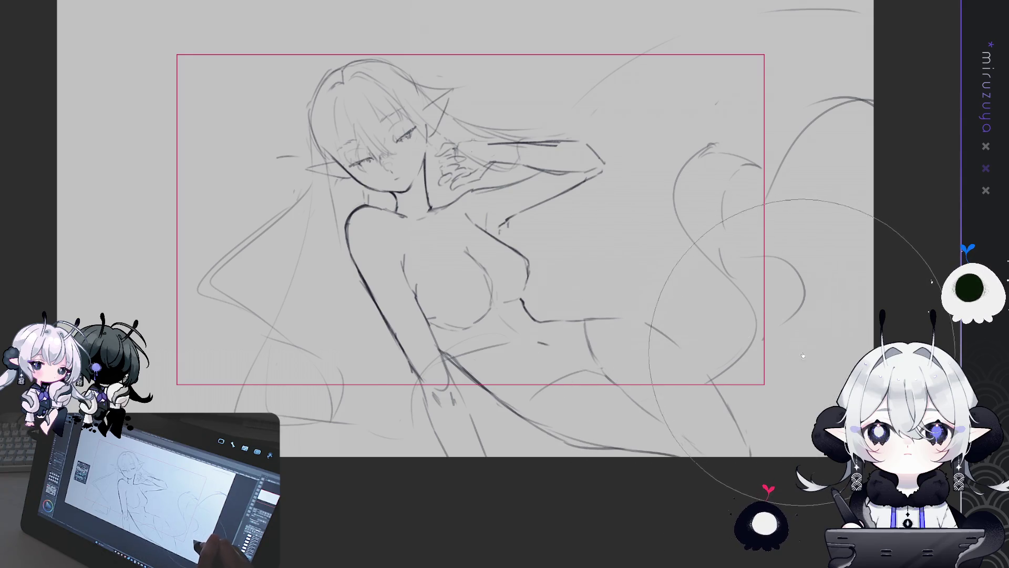
drag(822, 361, 822, 368)
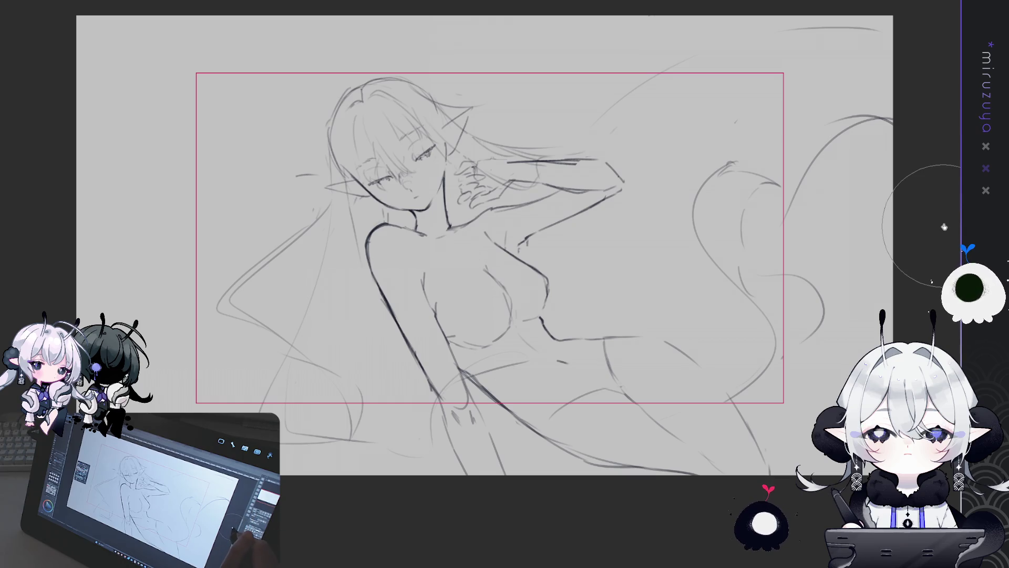
Shift the canvas view down over the hand at the neck and the bent arm
drag(937, 226, 941, 270)
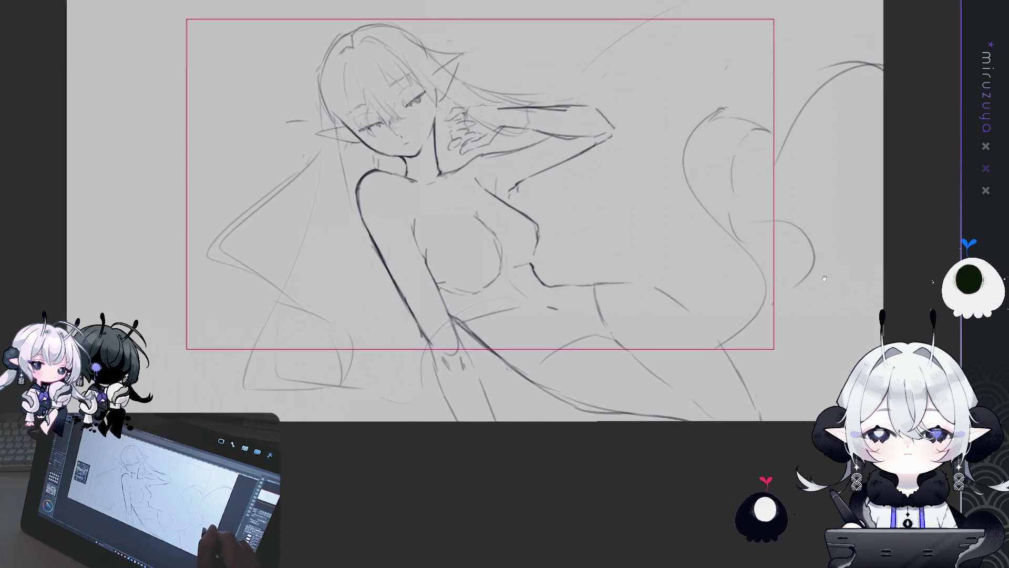
Transform the sketch layer, enlarging it toward the upper left then shrinking it slightly, and commit
key(ctrl+minus)
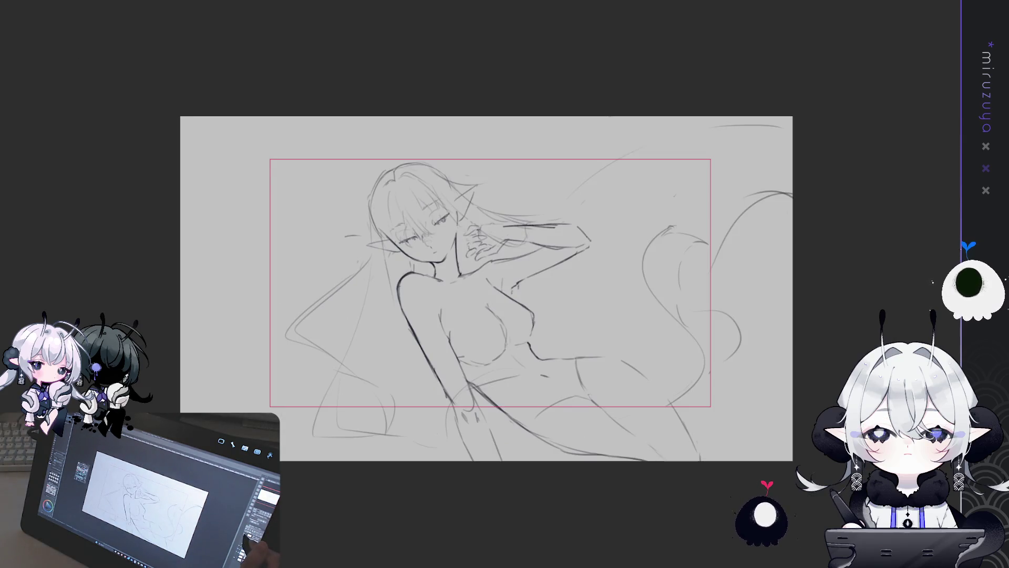
drag(334, 140, 327, 153)
key(ctrl+t)
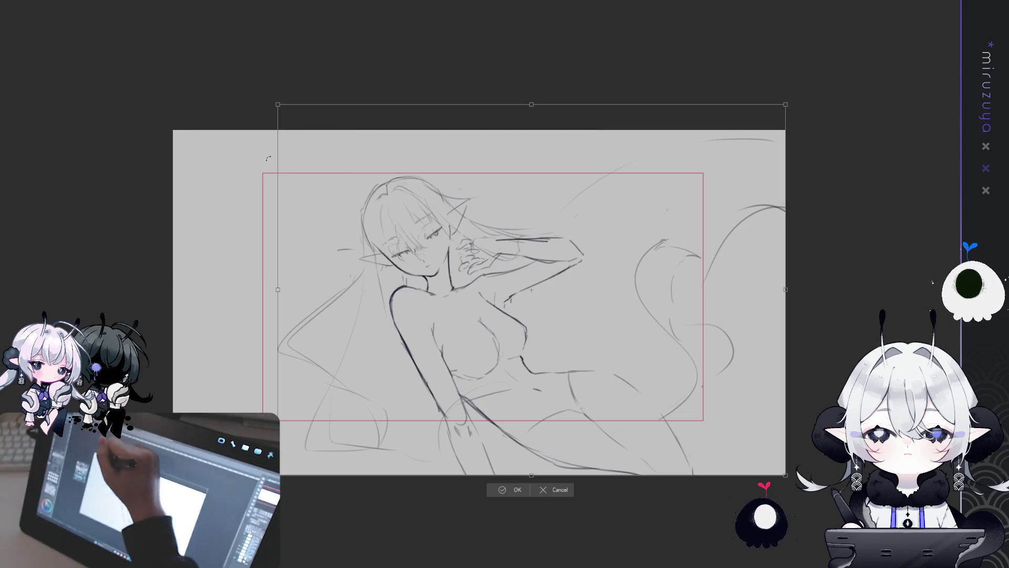
drag(275, 103, 216, 61)
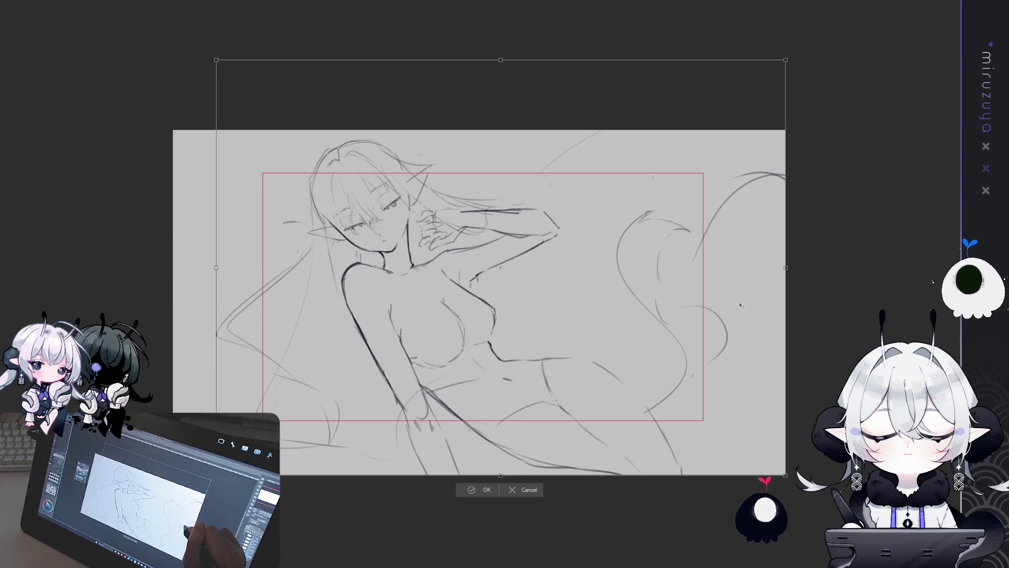
drag(217, 62, 238, 87)
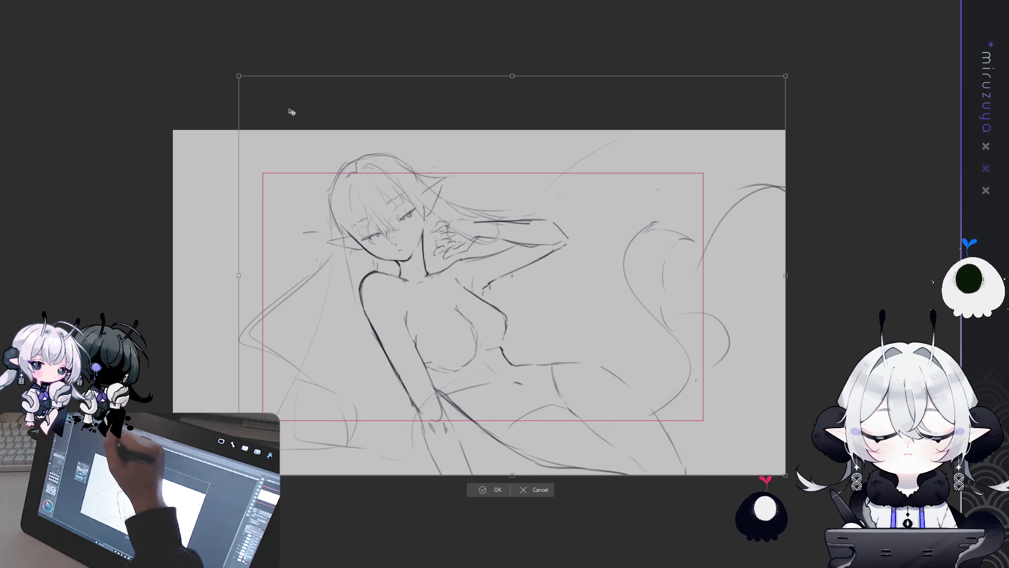
key(Return)
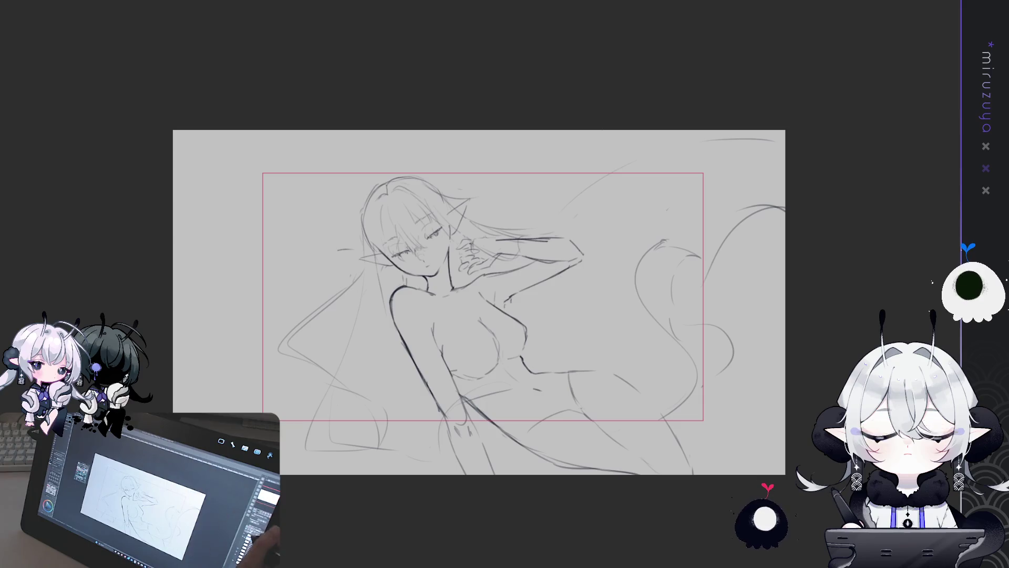
key(ctrl+a)
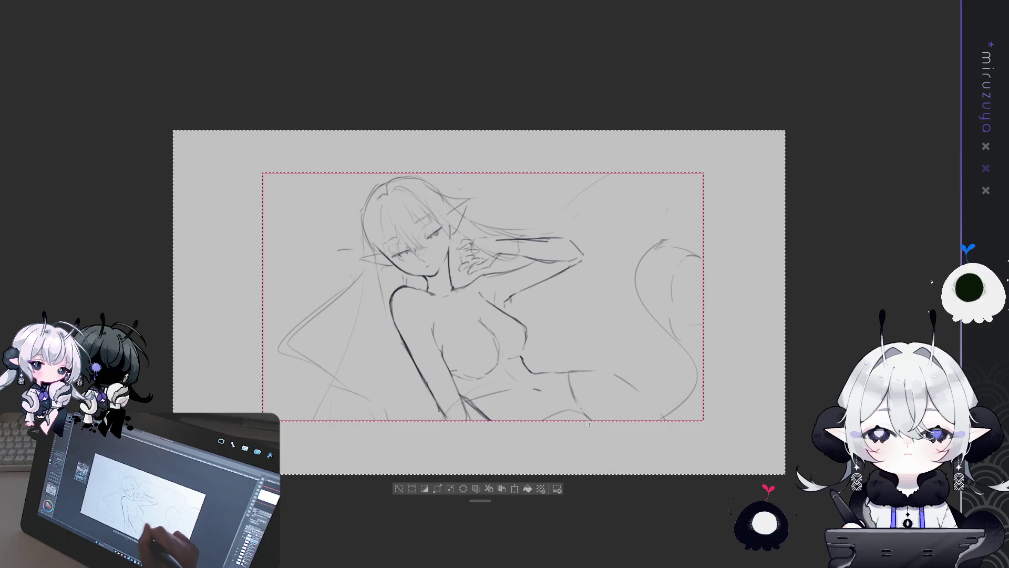
Clear the strokes outside the red frame and shift the sketch slightly left and up
click(398, 489)
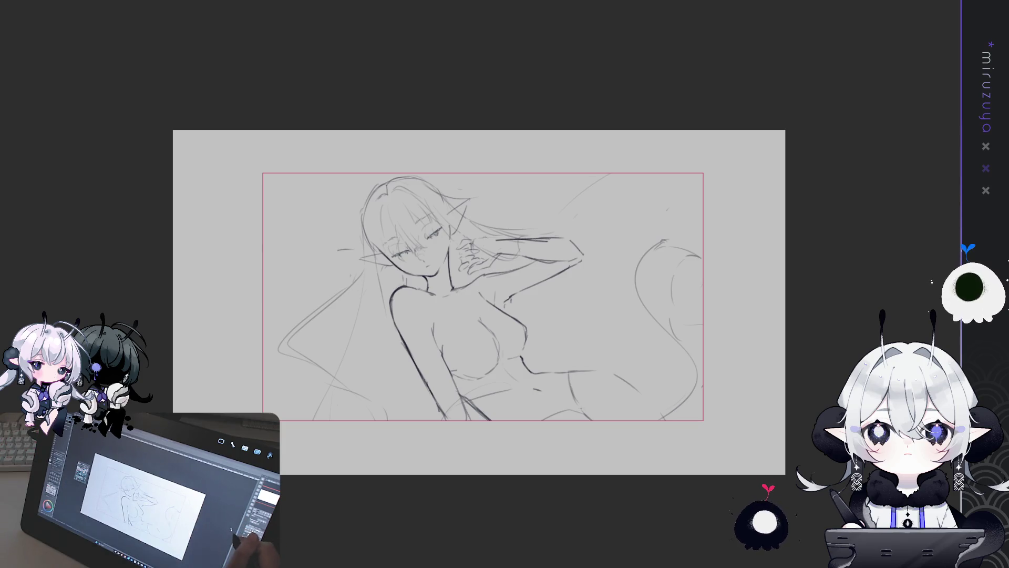
scroll(479, 303, up, 1)
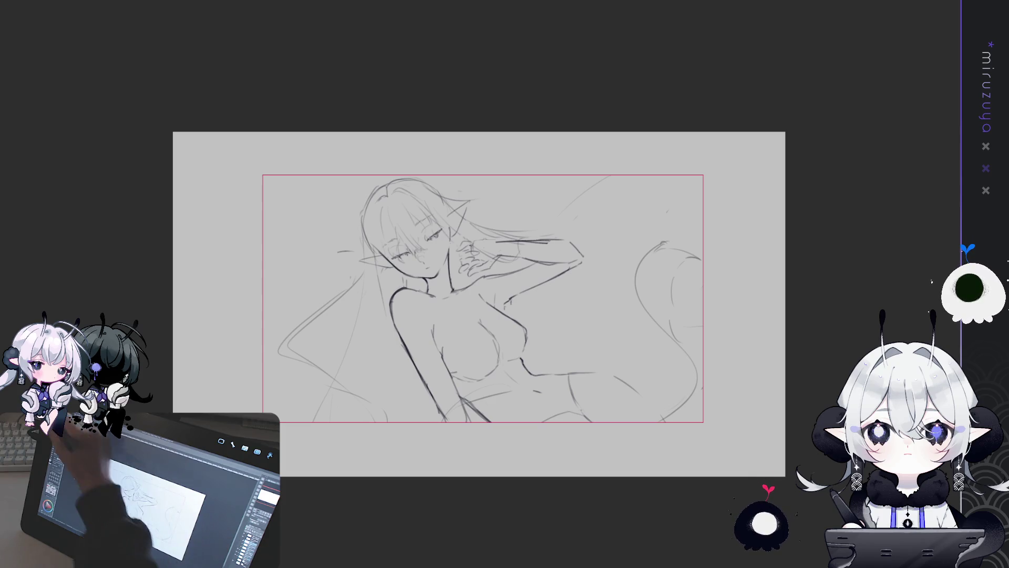
mouse_move(803, 431)
mouse_down()
mouse_move(783, 426)
mouse_move(796, 431)
mouse_up()
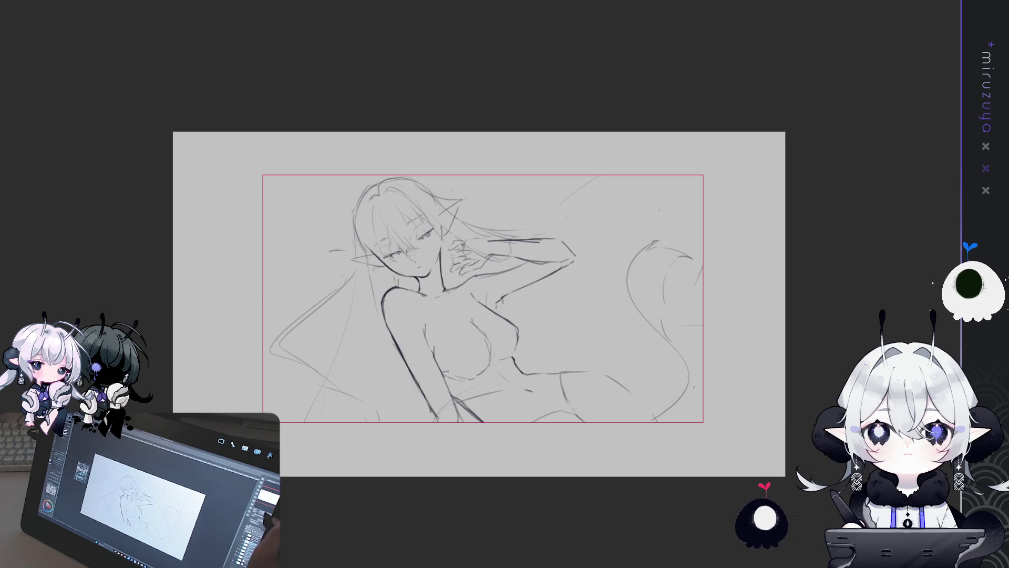
key(ctrl+plus)
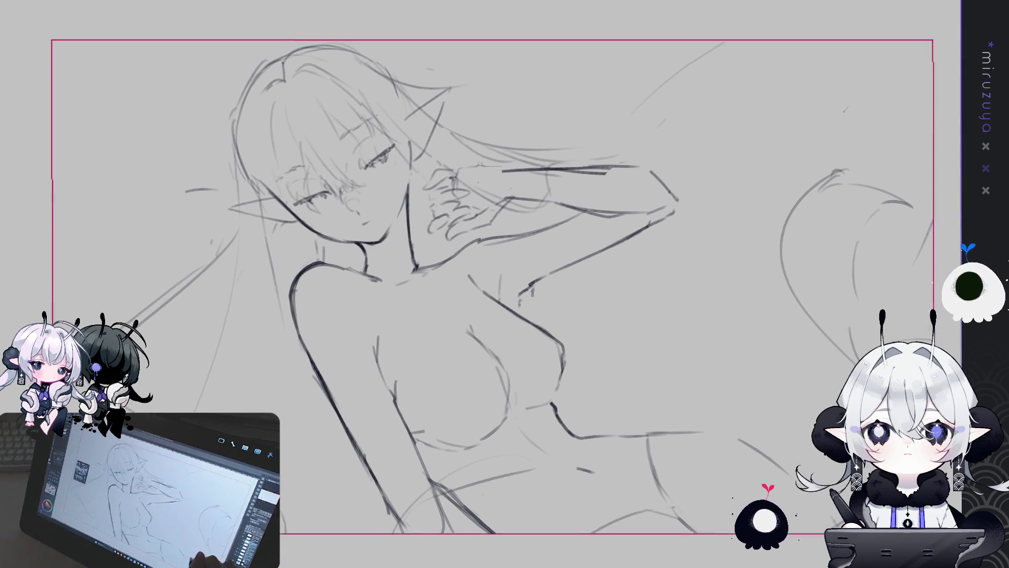
Try and undo several long rough strokes, then restore the extended tail and lower-leg strokes
key(ctrl+minus)
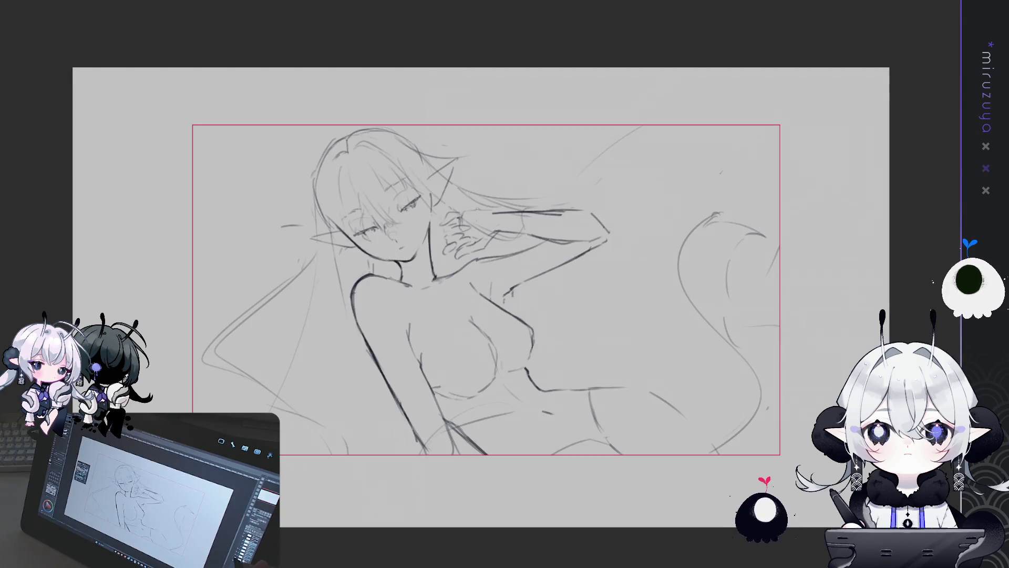
key(ctrl+z)
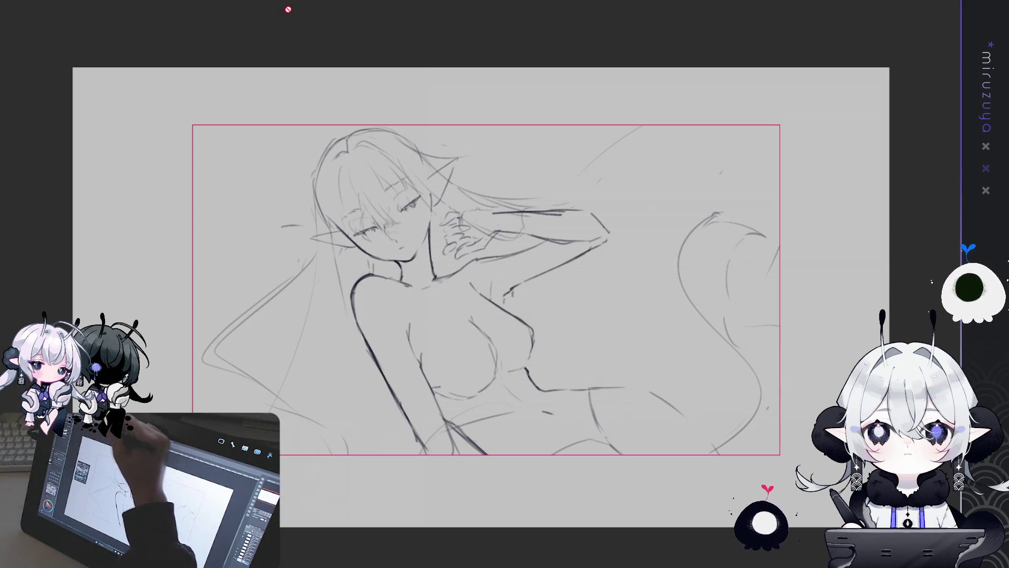
drag(631, 168, 531, 379)
key(ctrl+z)
drag(599, 127, 494, 295)
drag(757, 137, 579, 299)
drag(284, 415, 500, 326)
key(ctrl+z)
key(ctrl+z)
key(ctrl+z)
drag(213, 452, 736, 268)
key(ctrl+z)
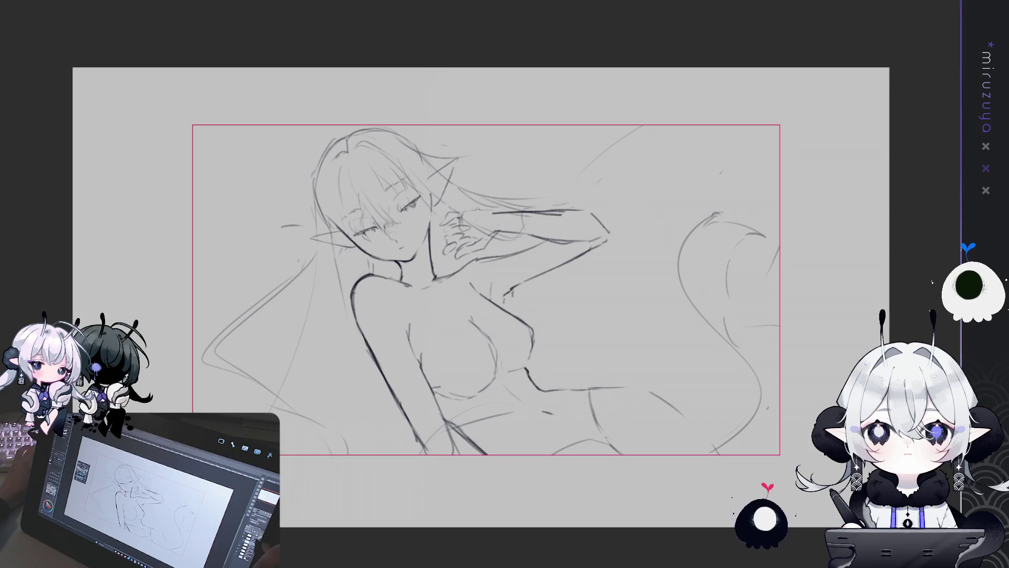
key(ctrl+y)
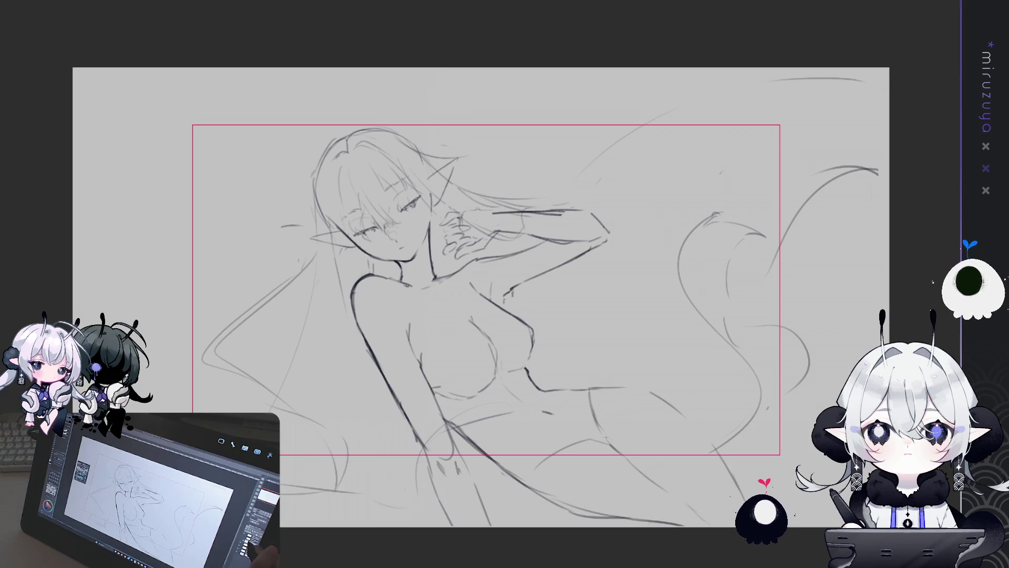
Move the sketch layer up and to the left within the red frame
key(ctrl+minus)
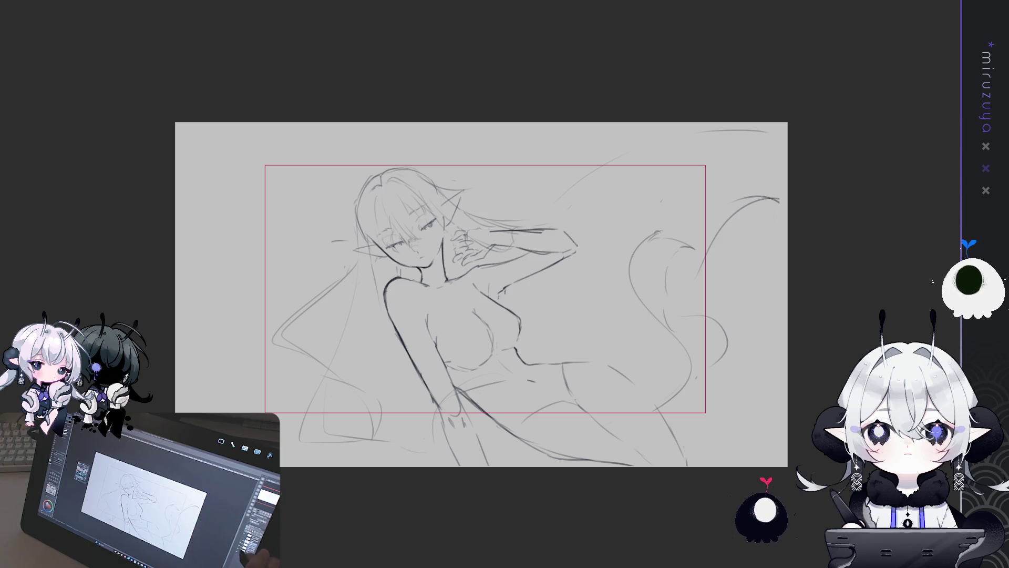
drag(778, 384, 762, 392)
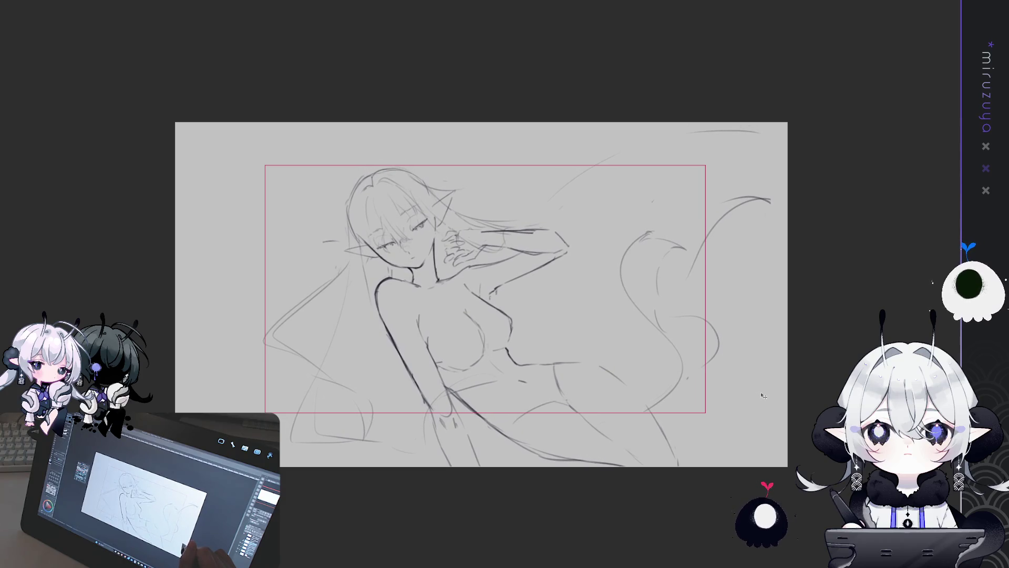
drag(763, 391, 757, 384)
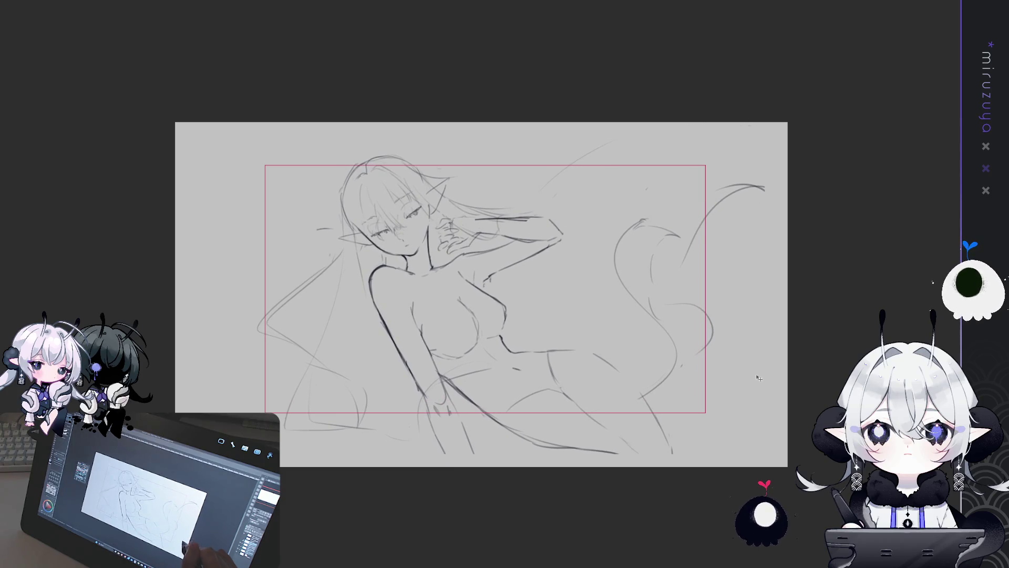
Cancel a trial resize and undo the recent moves to restore the sketch's earlier placement
key(ctrl+t)
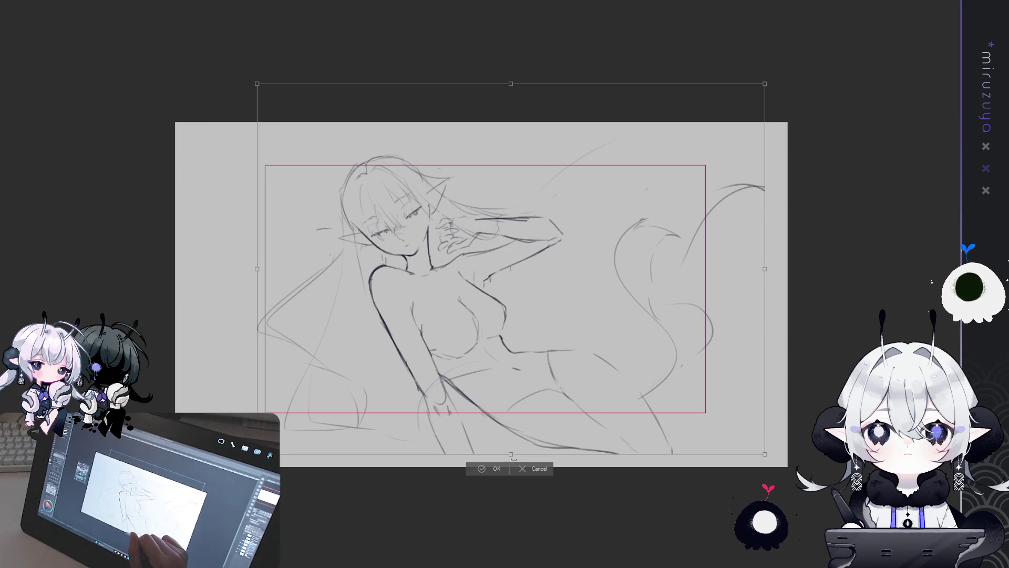
drag(511, 454, 513, 468)
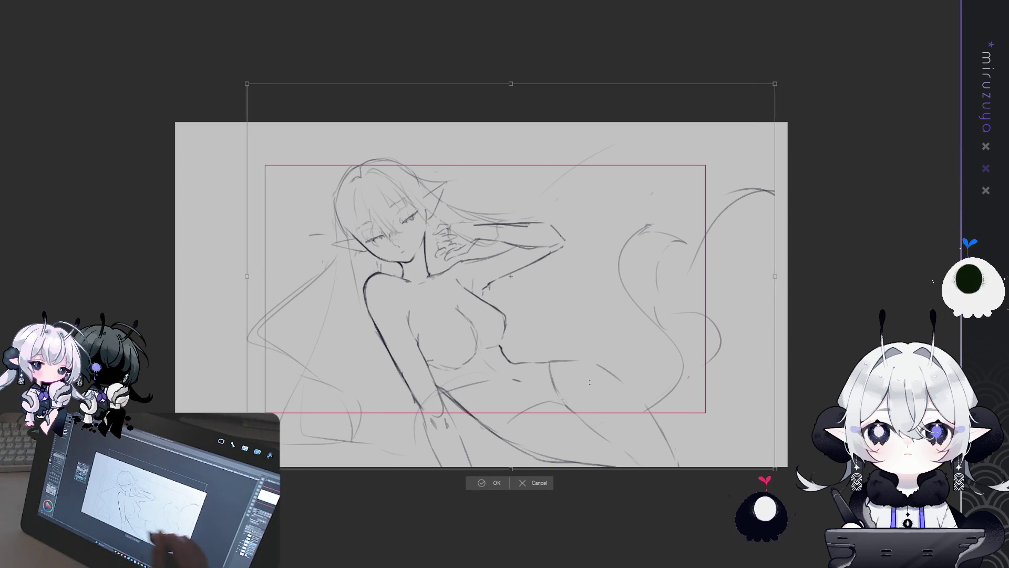
click(540, 483)
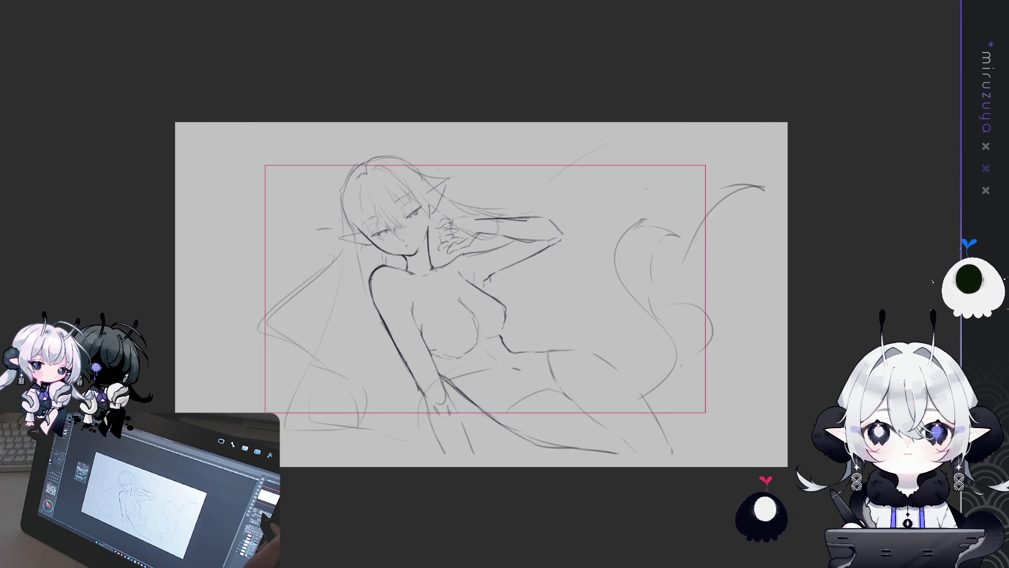
key(ctrl+z)
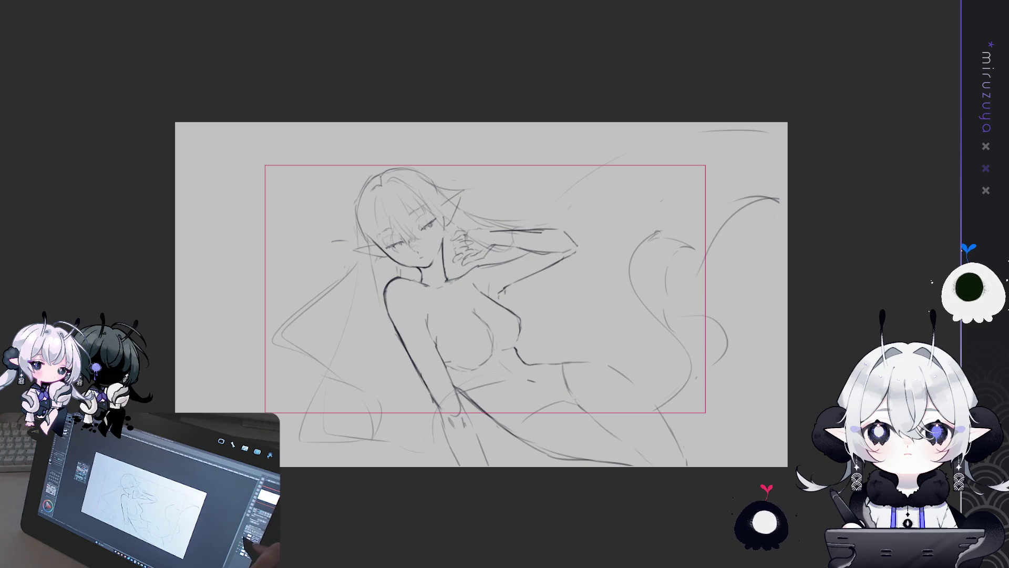
key(ctrl+z)
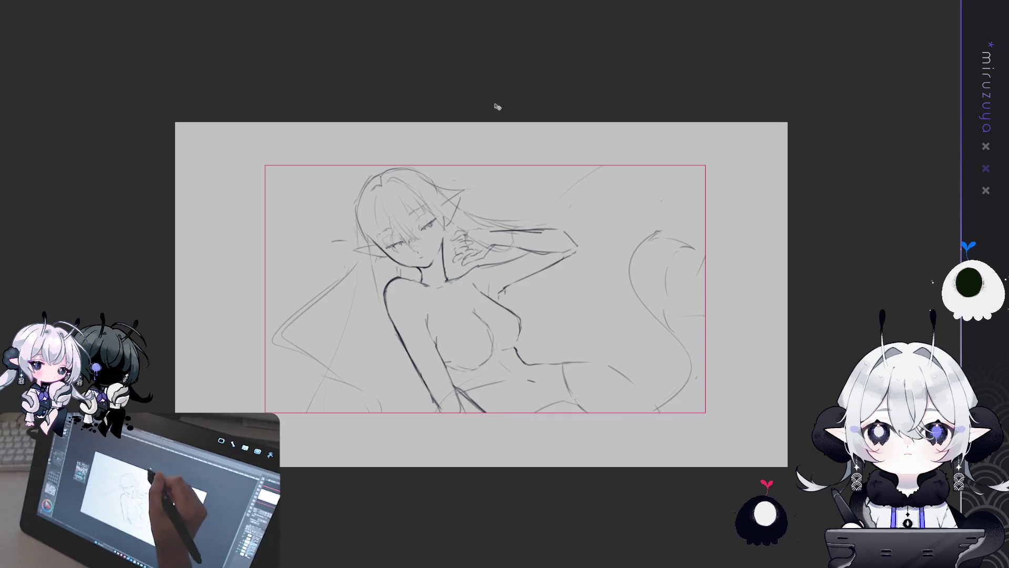
key(ctrl+z)
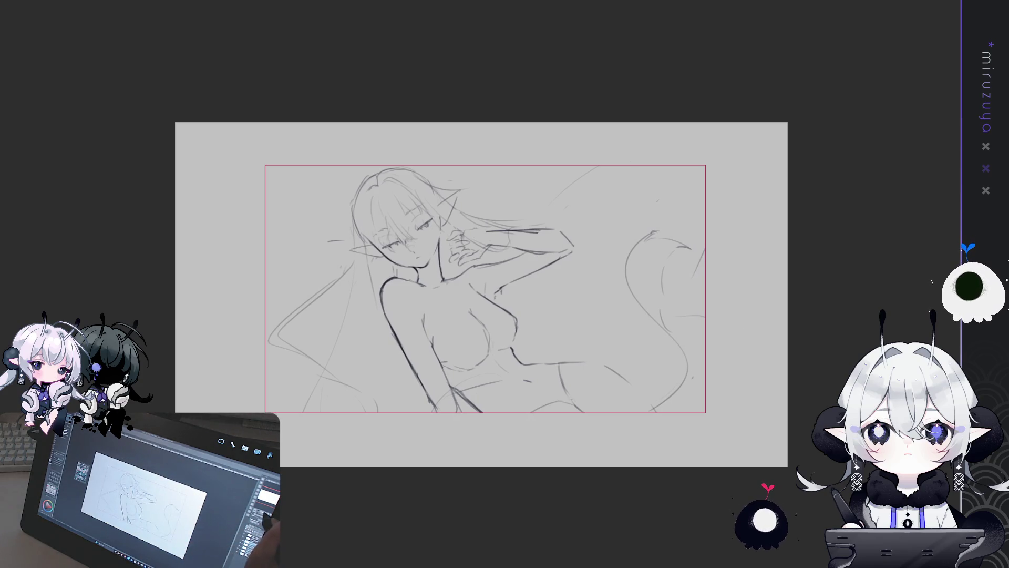
key(ctrl+plus)
key(ctrl+minus)
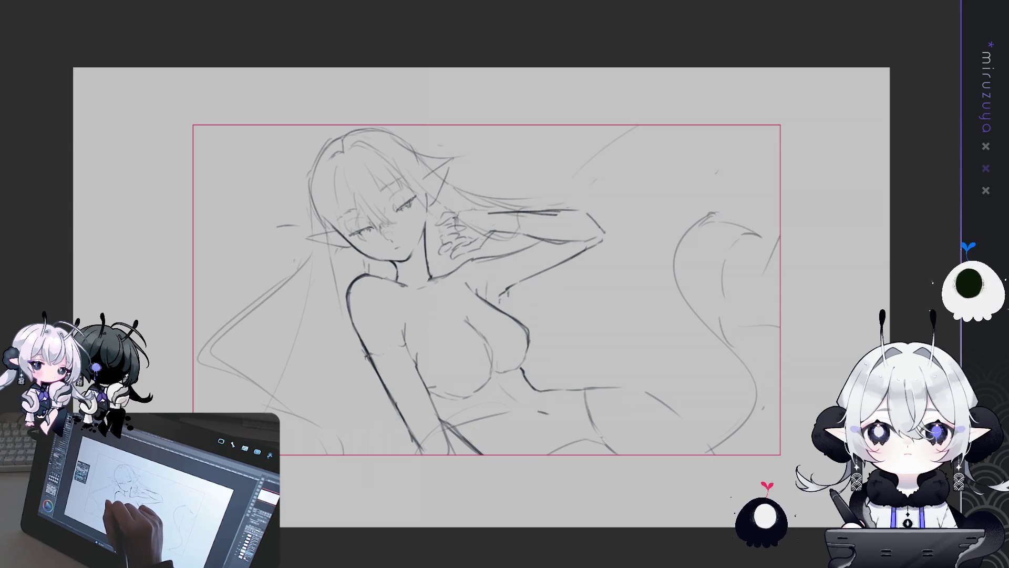
Add short pencil strokes near the arm and on the chest, plus a hip line sloping down-right
drag(349, 393, 368, 408)
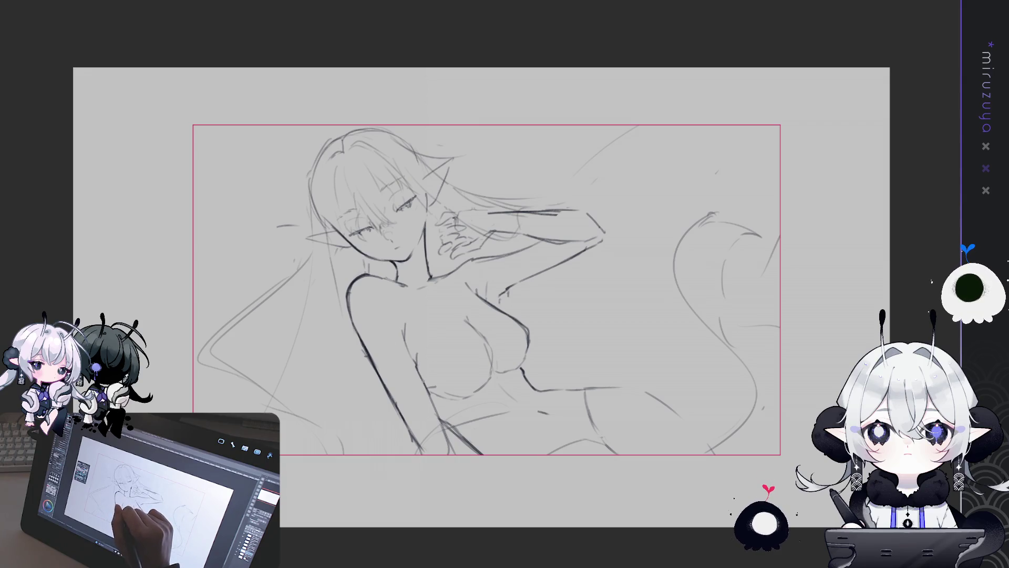
drag(497, 318, 486, 338)
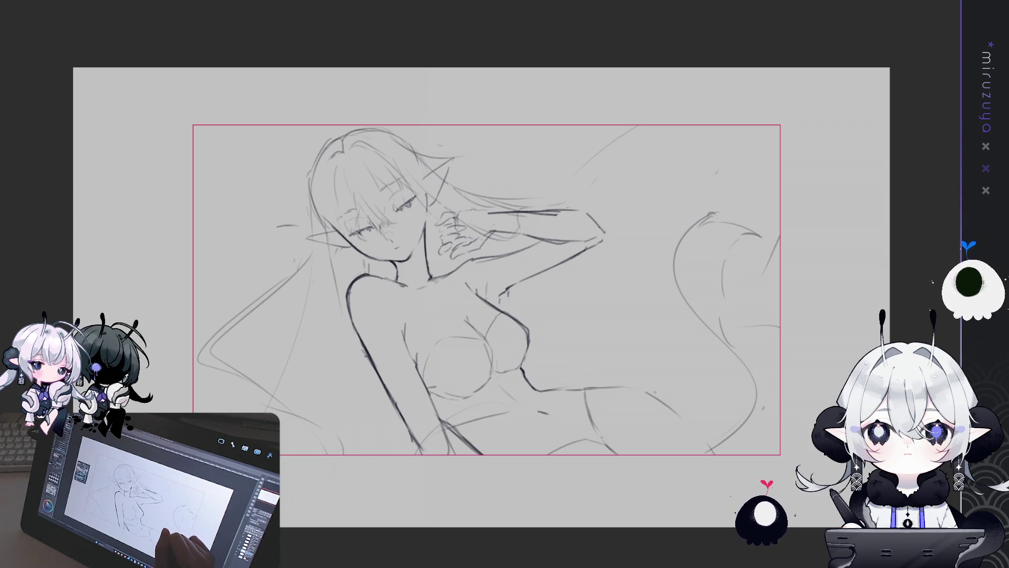
drag(643, 391, 704, 452)
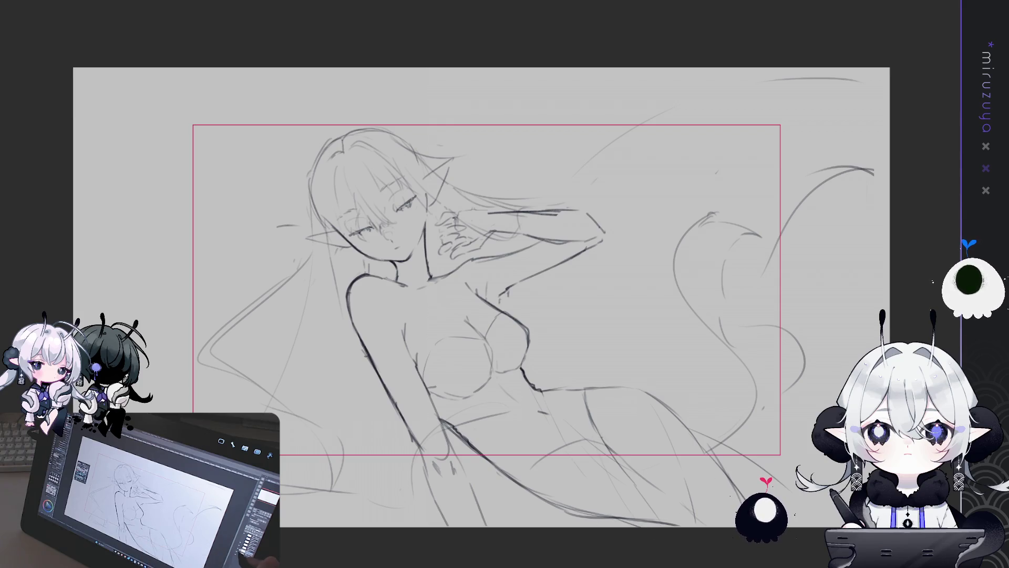
Hide and then restore the figure's sketch lines to compare
key(Delete)
key(ctrl+z)
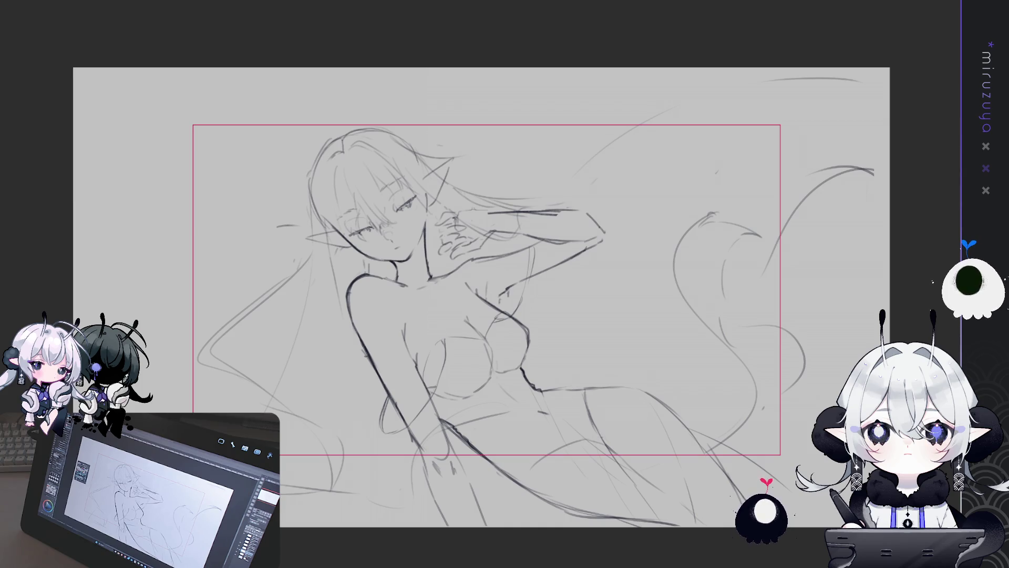
Briefly hide and restore the figure's sketch lines, then fit and recentre the whole canvas
key(Delete)
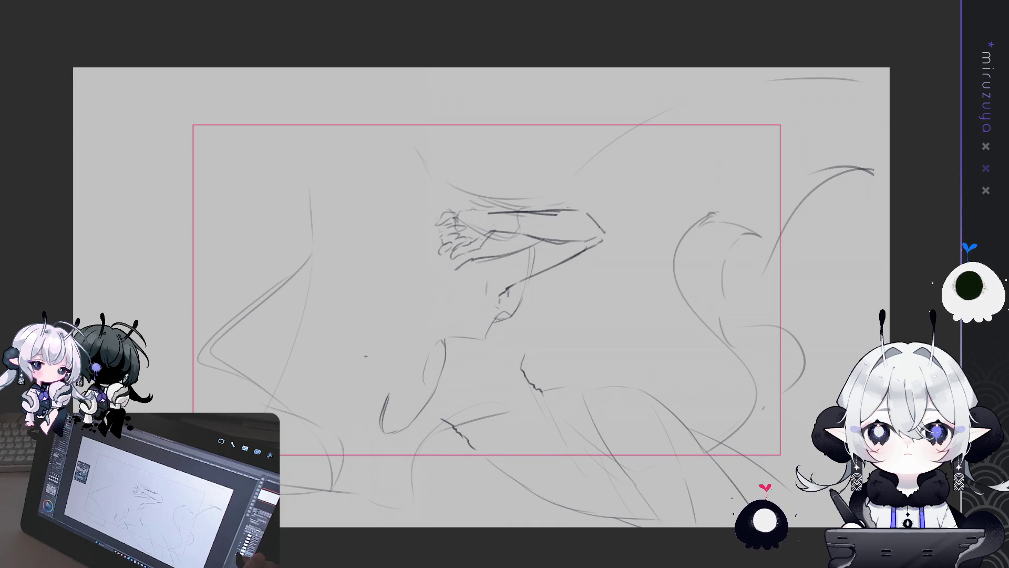
key(ctrl+z)
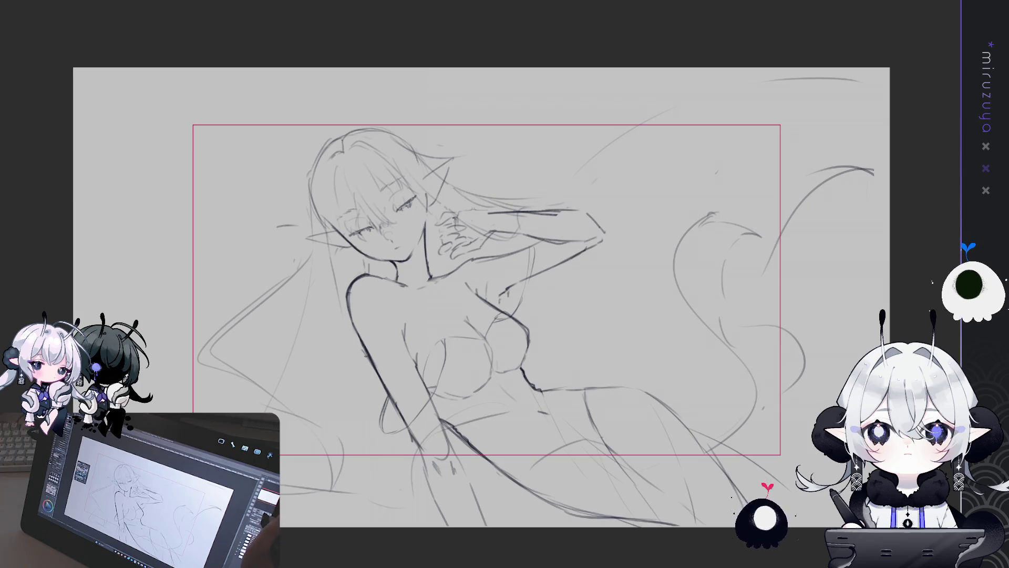
key(ctrl+plus)
drag(505, 284, 594, 189)
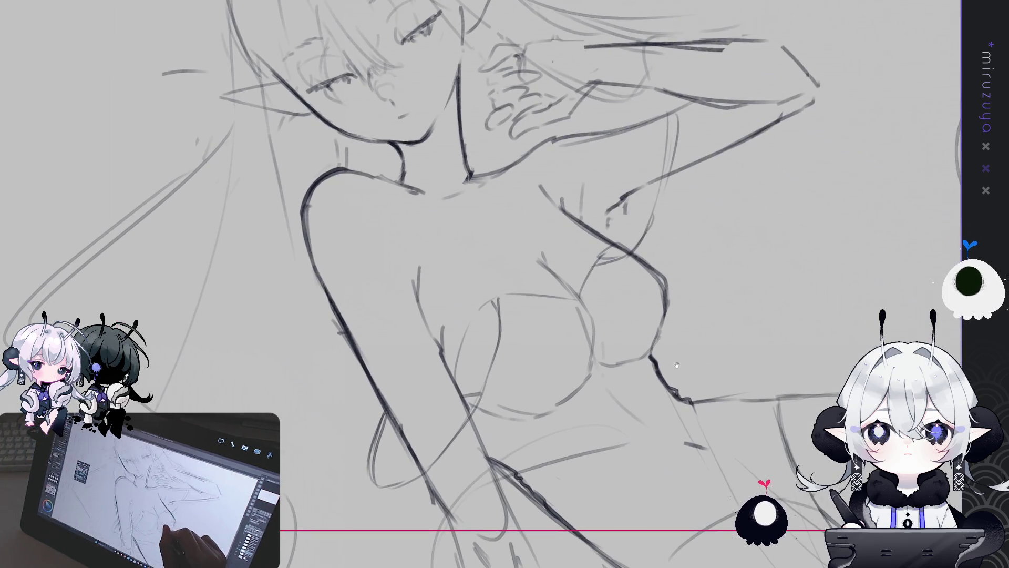
key(ctrl+0)
key(ctrl+plus)
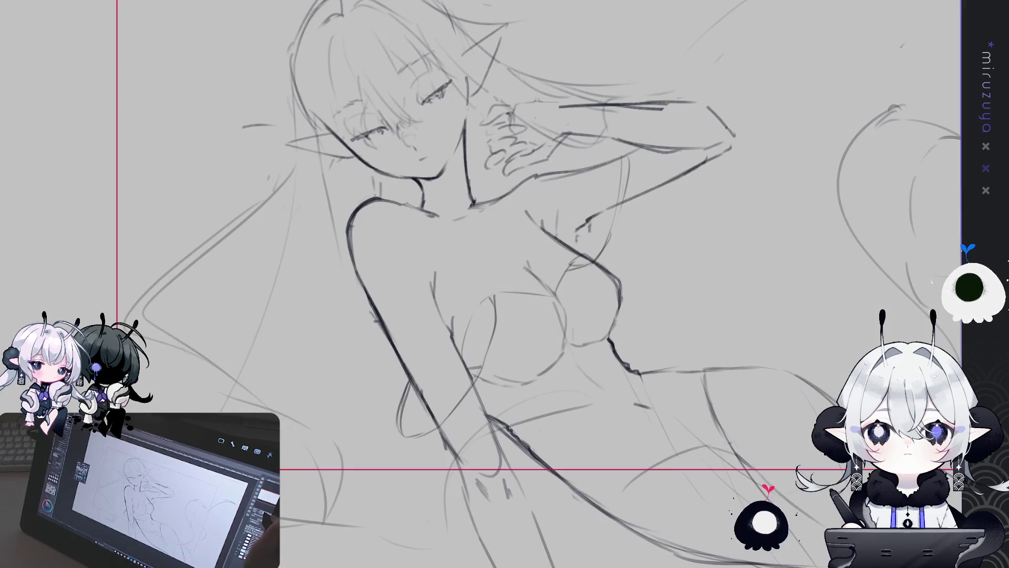
key(ctrl+0)
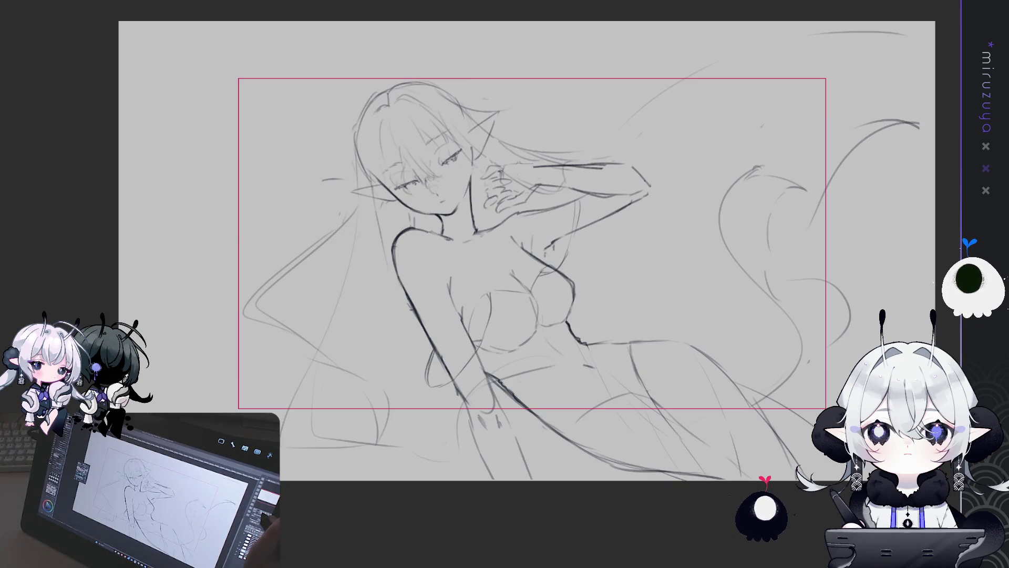
drag(505, 263, 481, 276)
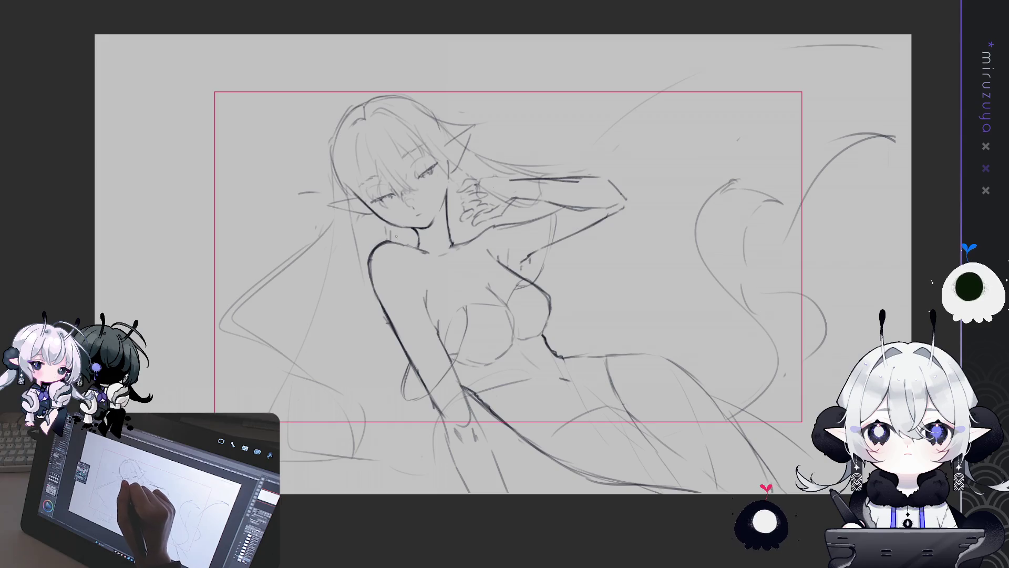
Draw two long hair strands curving down the left side of the figure
drag(250, 246, 200, 397)
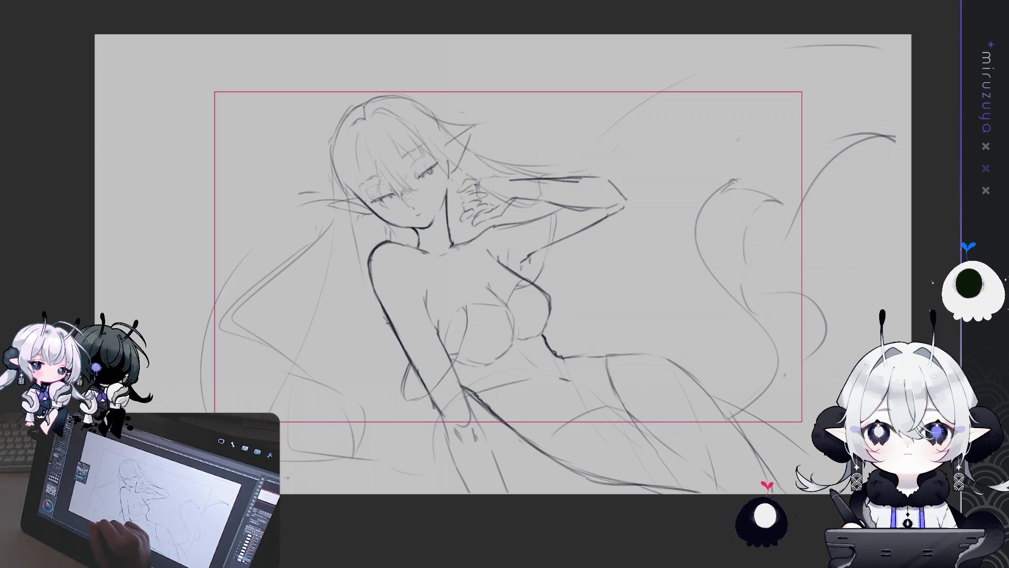
drag(254, 241, 188, 412)
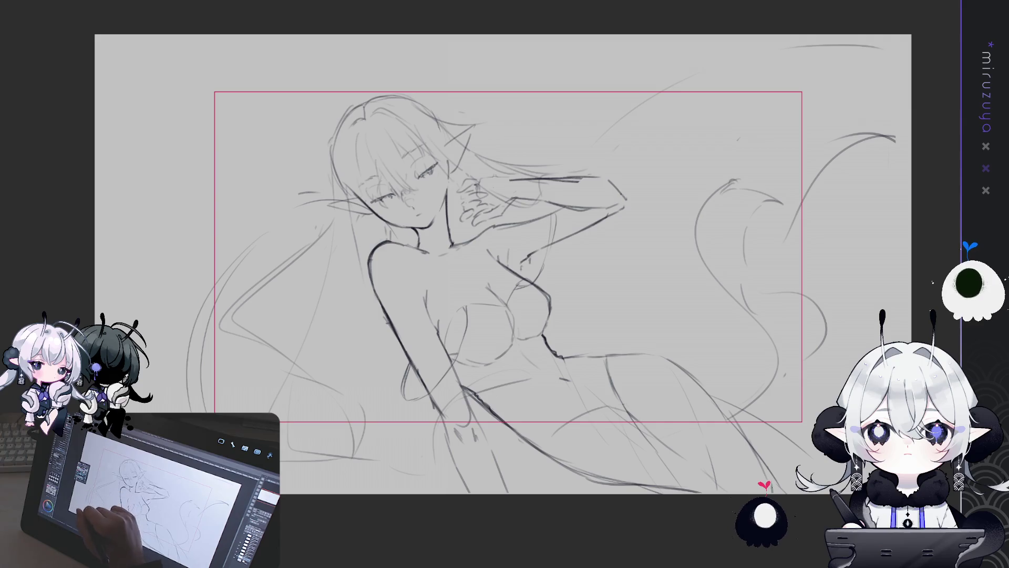
mouse_move(366, 203)
mouse_down()
mouse_move(471, 226)
mouse_move(200, 309)
mouse_up()
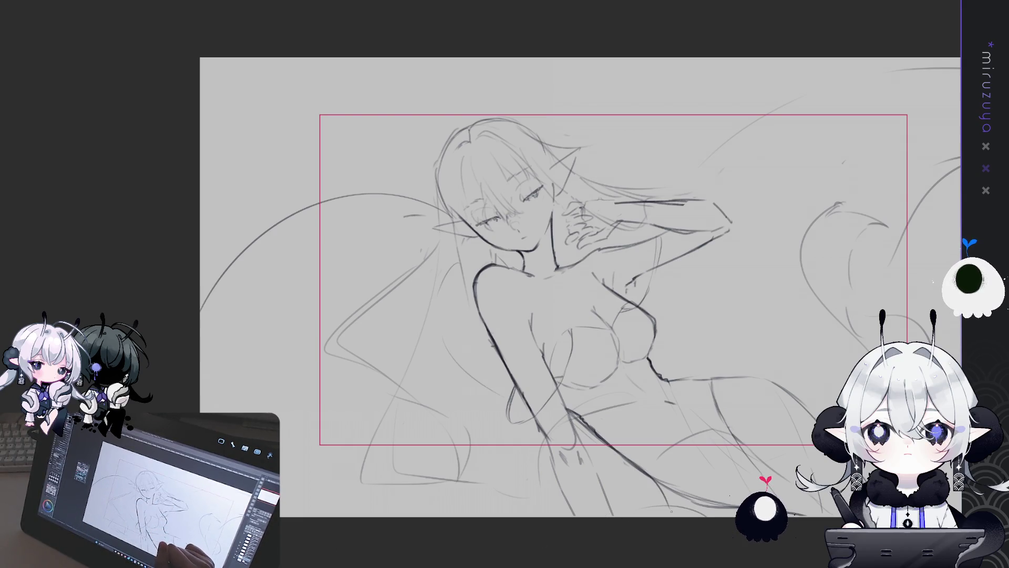
Draw a long hair curve on the left and a flowing hair curve on the right
drag(326, 203, 221, 400)
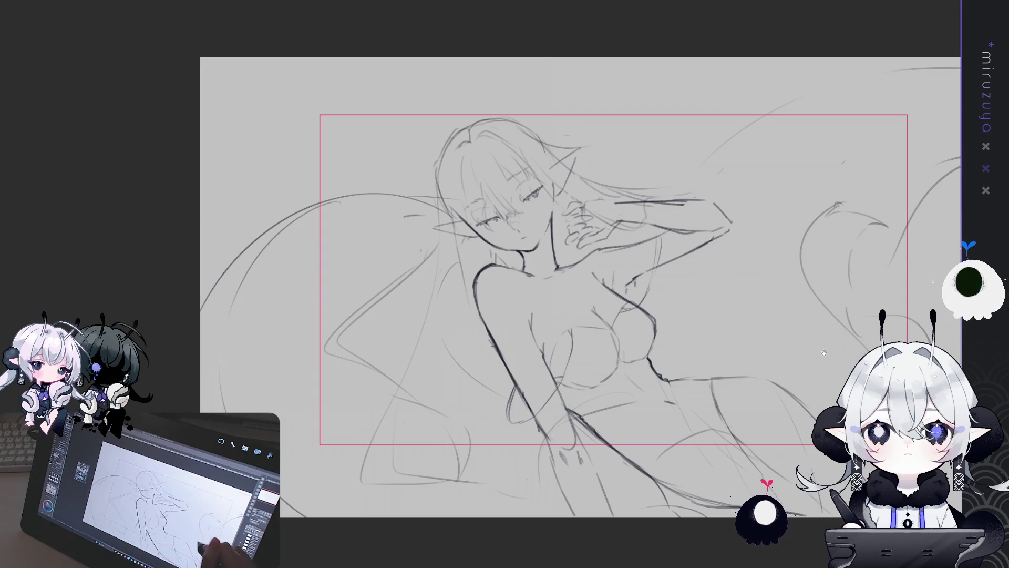
scroll(589, 381, up, 1)
drag(705, 303, 852, 368)
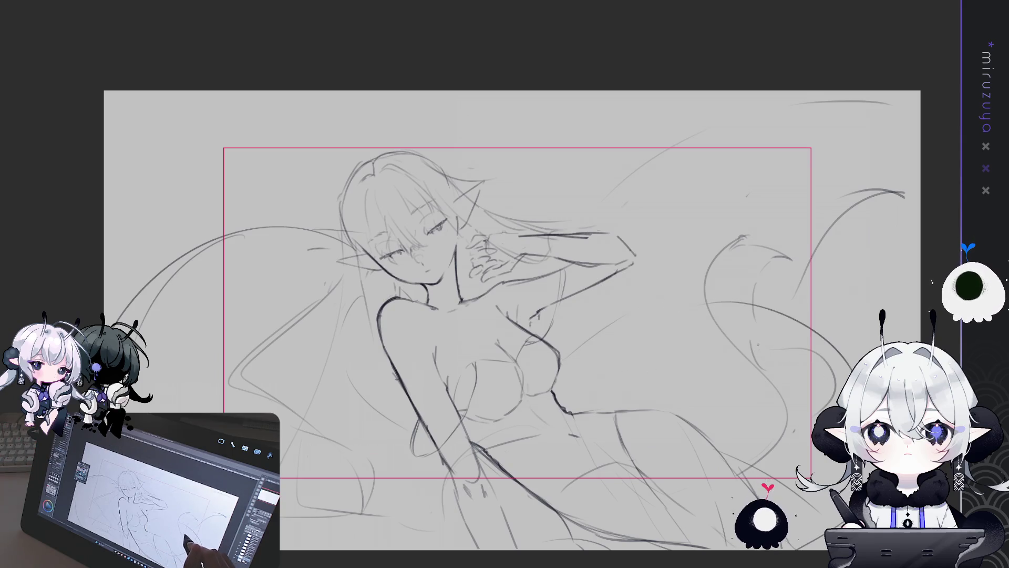
Try and undo a lower-right curve, then add a hair curve at the upper right
drag(749, 408, 668, 547)
key(ctrl+z)
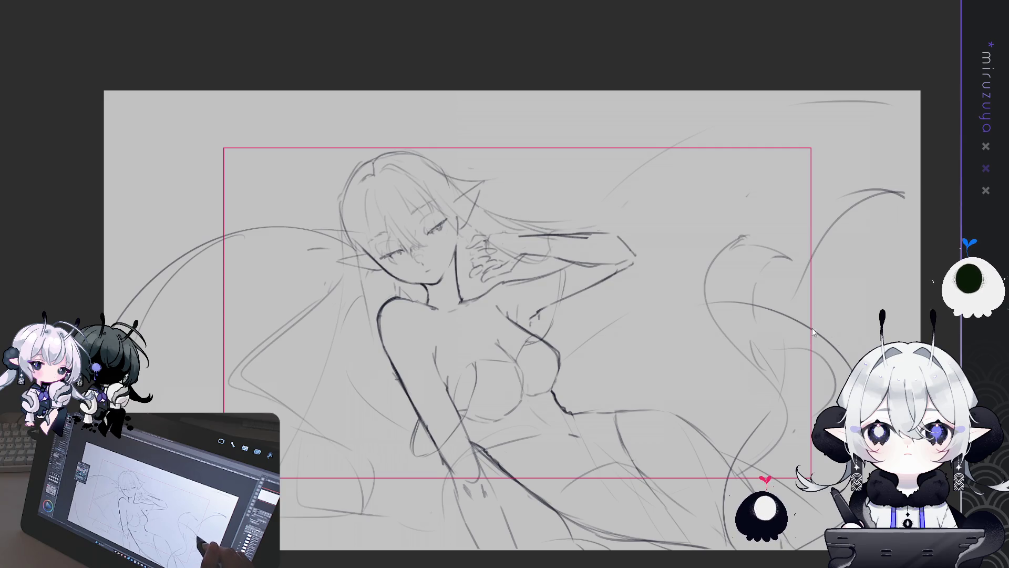
mouse_move(867, 181)
mouse_down()
mouse_move(745, 188)
mouse_move(904, 194)
mouse_up()
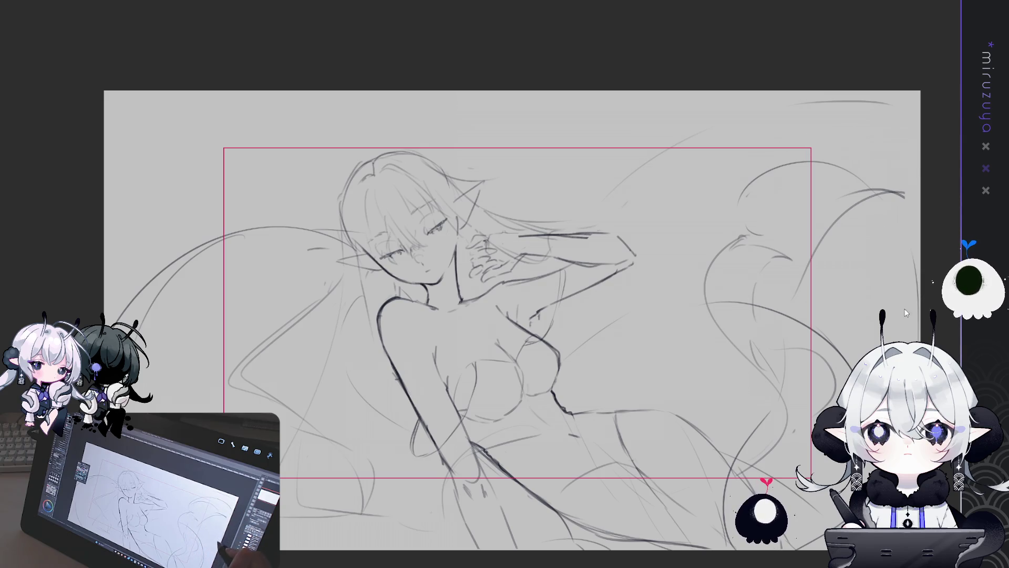
drag(581, 402, 606, 402)
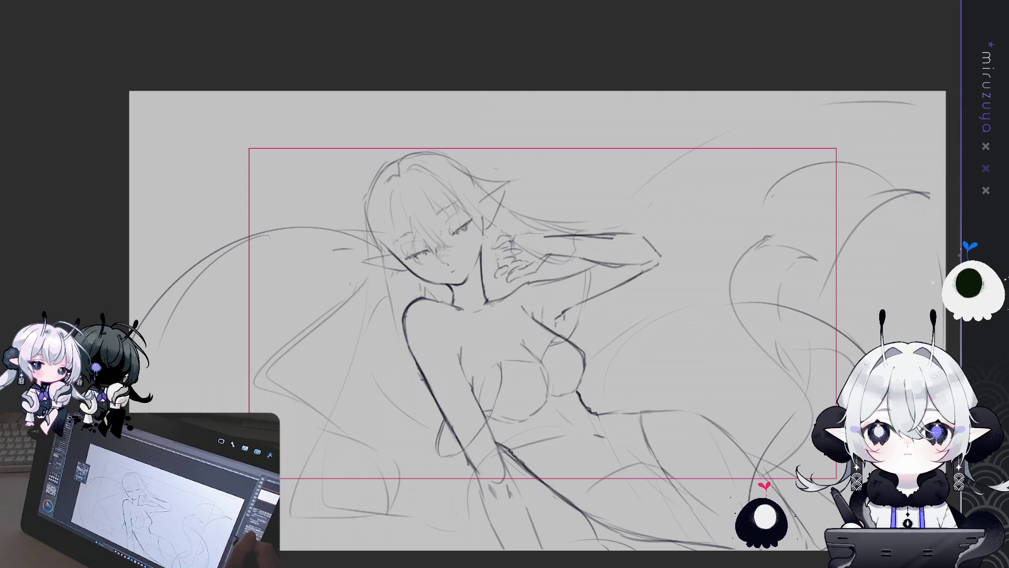
drag(504, 284, 553, 262)
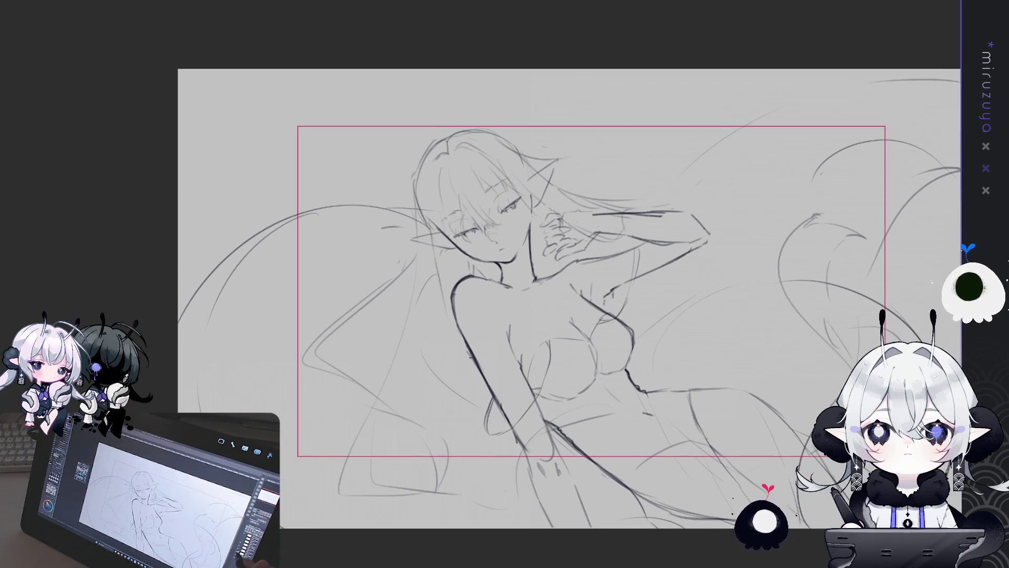
Undo and redo recent strokes to restore the left hair area
key(ctrl+z)
key(ctrl+z)
key(ctrl+z)
key(ctrl+z)
key(ctrl+y)
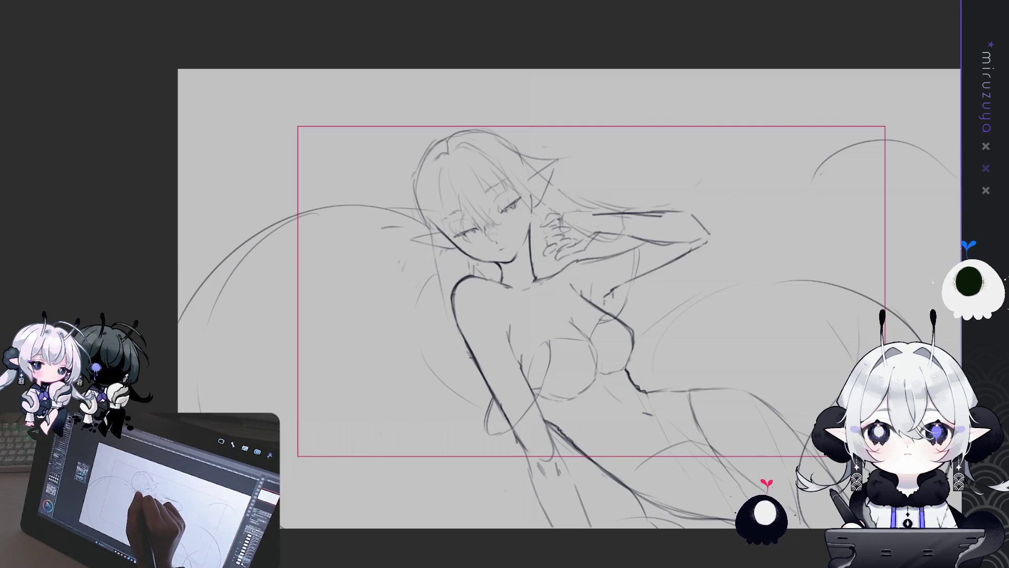
key(ctrl+y)
key(ctrl+y)
key(ctrl+y)
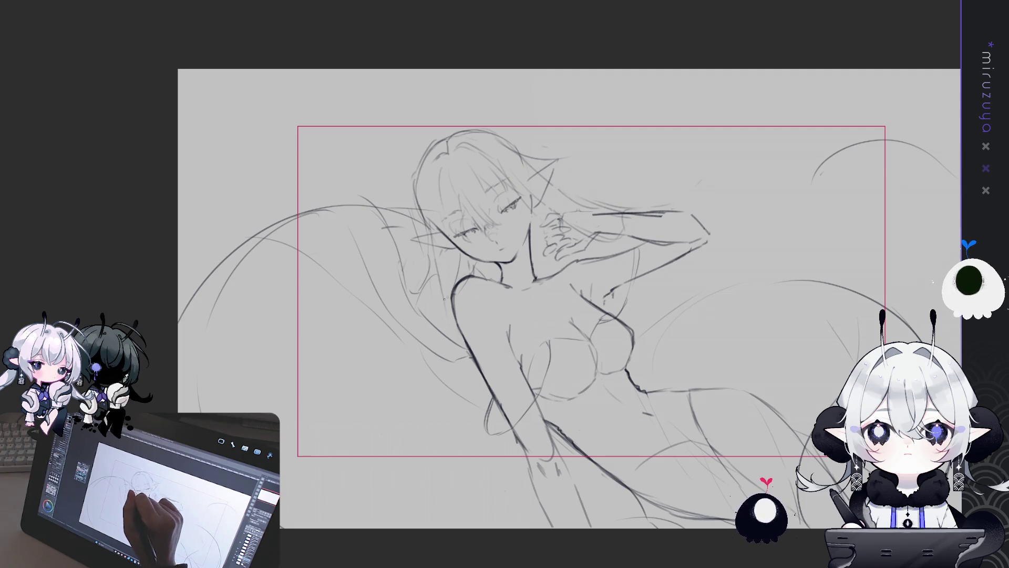
mouse_move(814, 300)
mouse_down()
mouse_move(765, 262)
mouse_move(724, 279)
mouse_up()
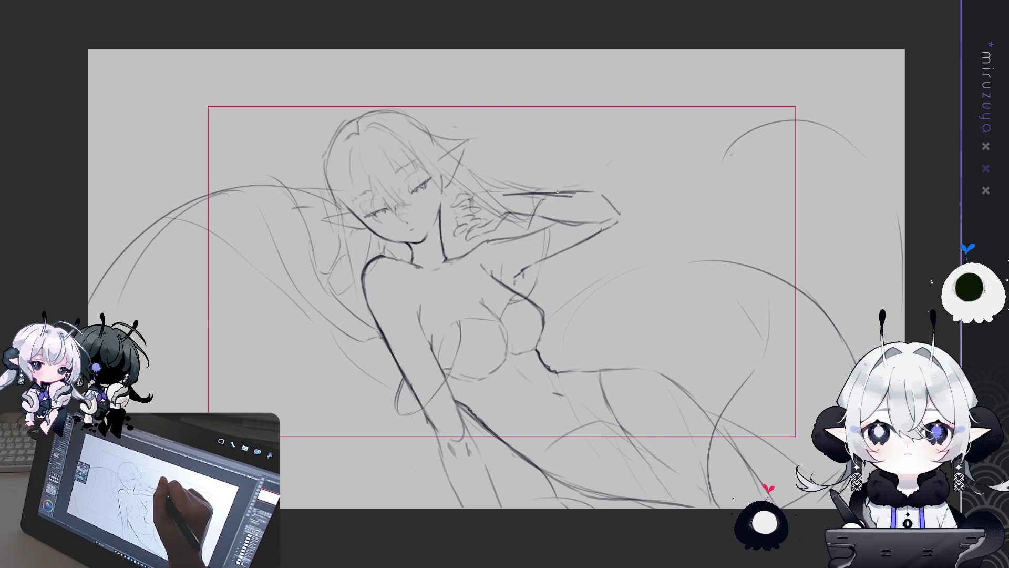
Sketch vertical strokes below the raised arm, replacing a discarded faint line
drag(553, 230, 564, 322)
key(ctrl+z)
key(ctrl+z)
key(ctrl+z)
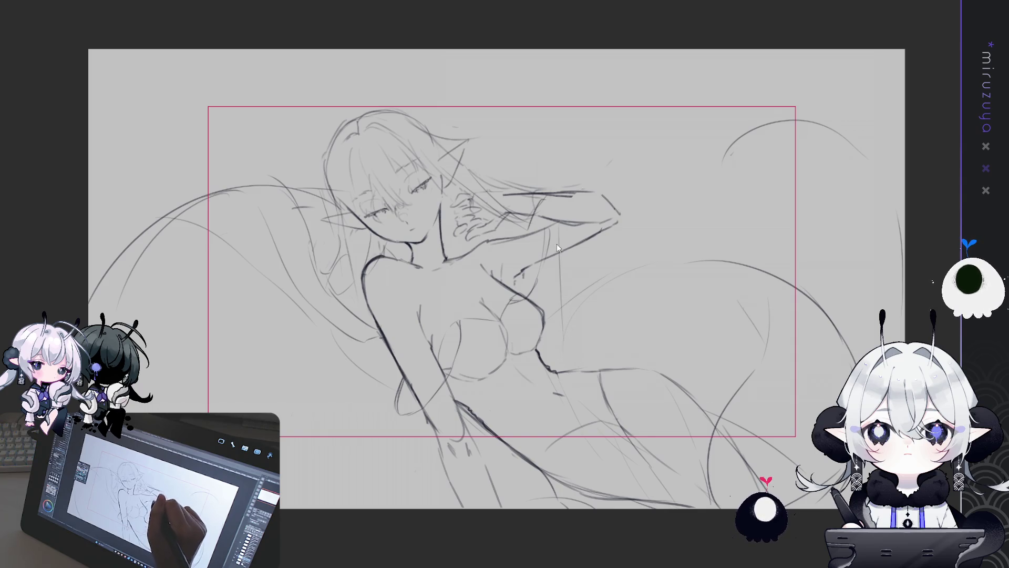
drag(558, 333, 562, 370)
drag(568, 313, 571, 353)
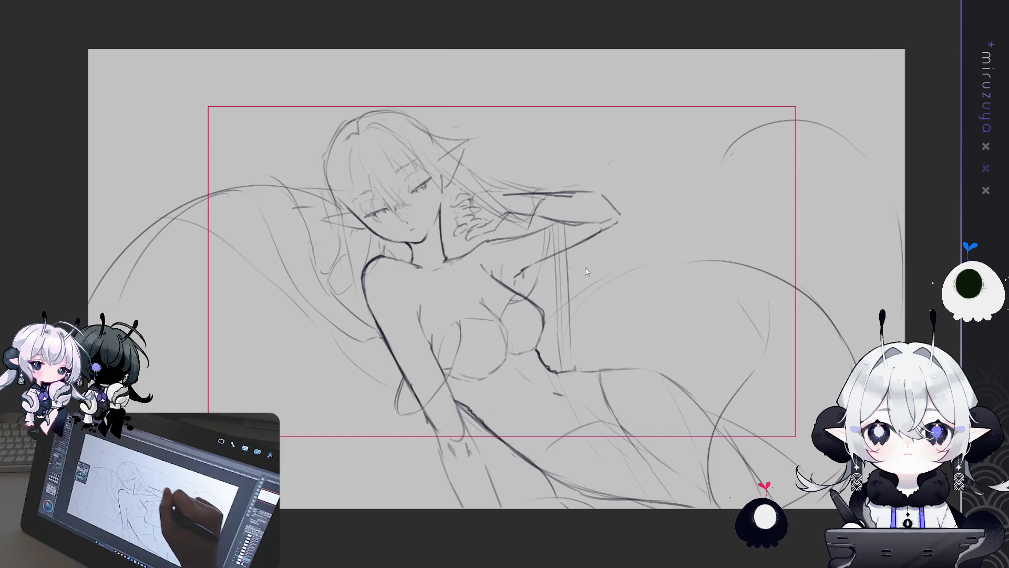
Sketch long hair strands flowing to the right of the raised arm
mouse_move(759, 271)
mouse_down()
mouse_move(623, 304)
mouse_move(665, 310)
mouse_up()
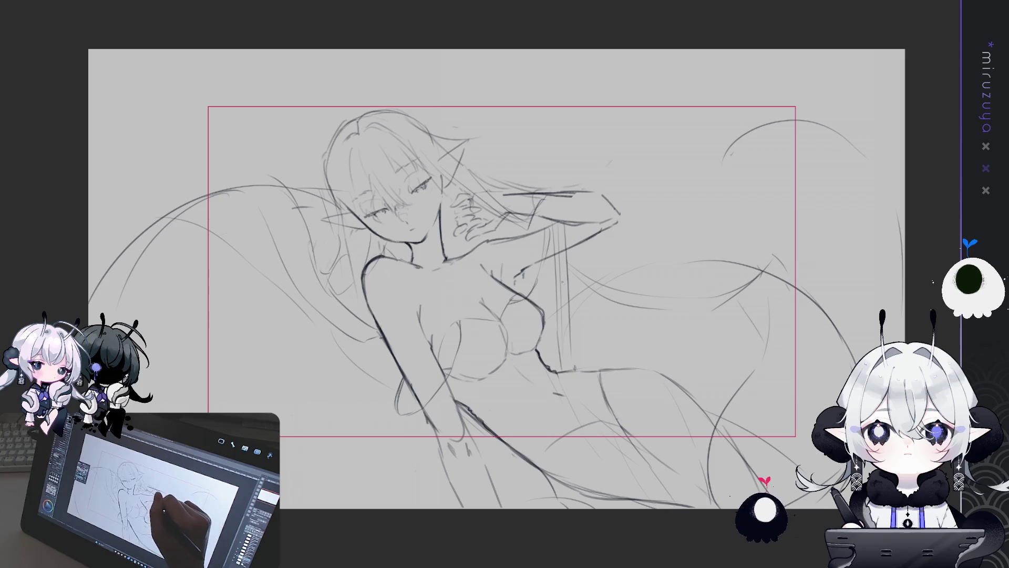
drag(760, 270, 749, 337)
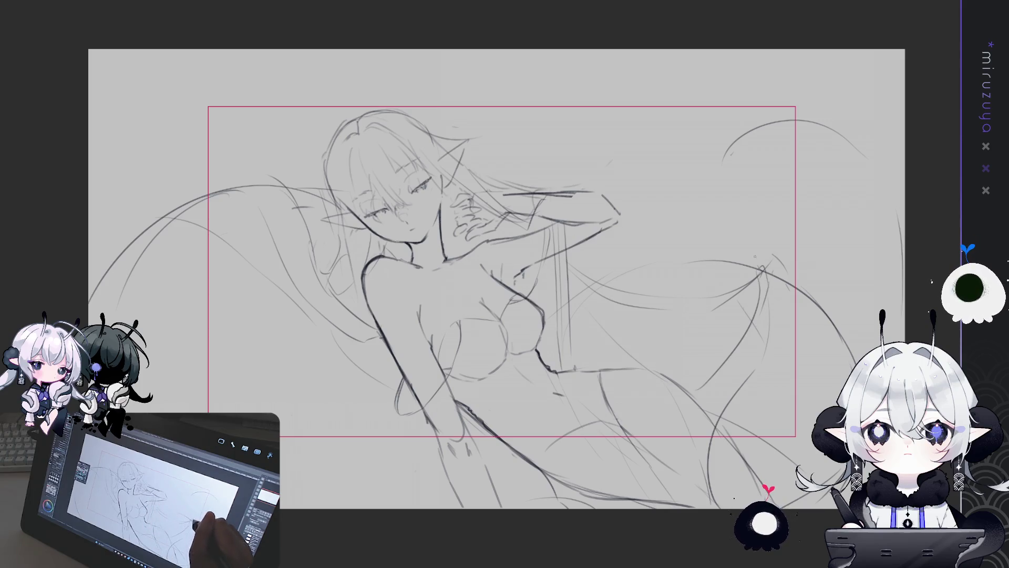
drag(703, 259, 690, 296)
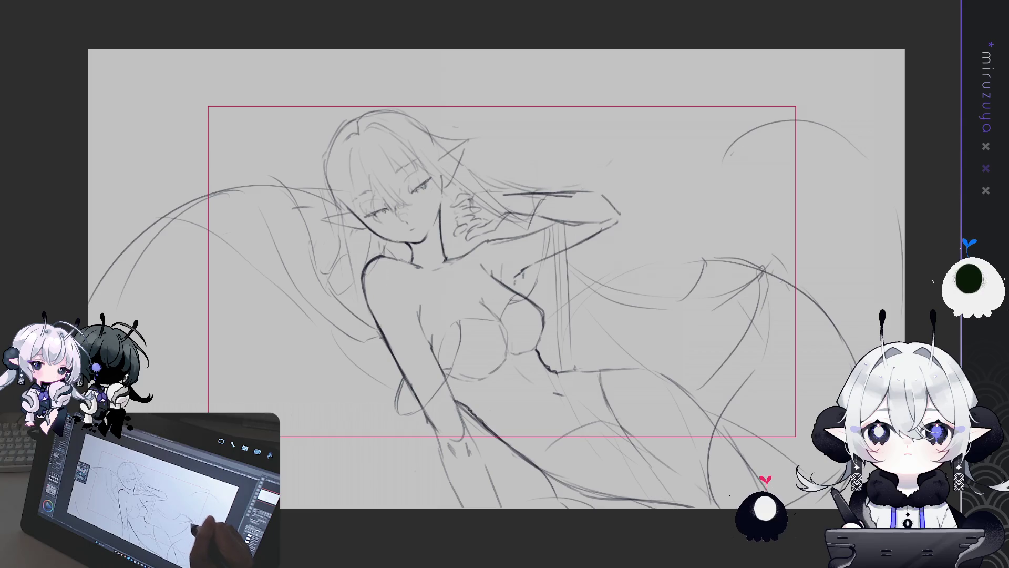
drag(505, 284, 547, 249)
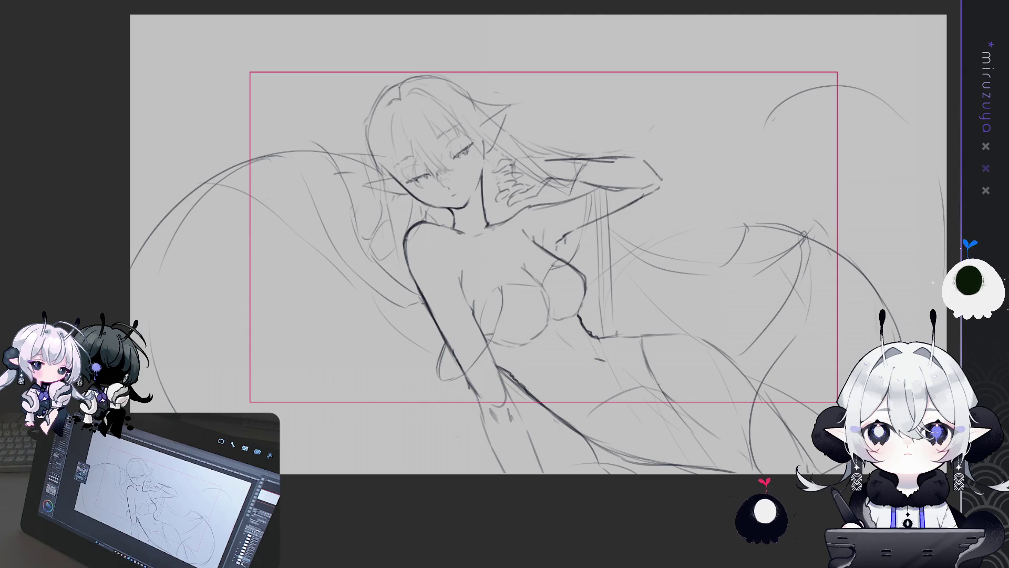
Step through undo and redo to remove the short strokes near the lower arm
key(ctrl+z)
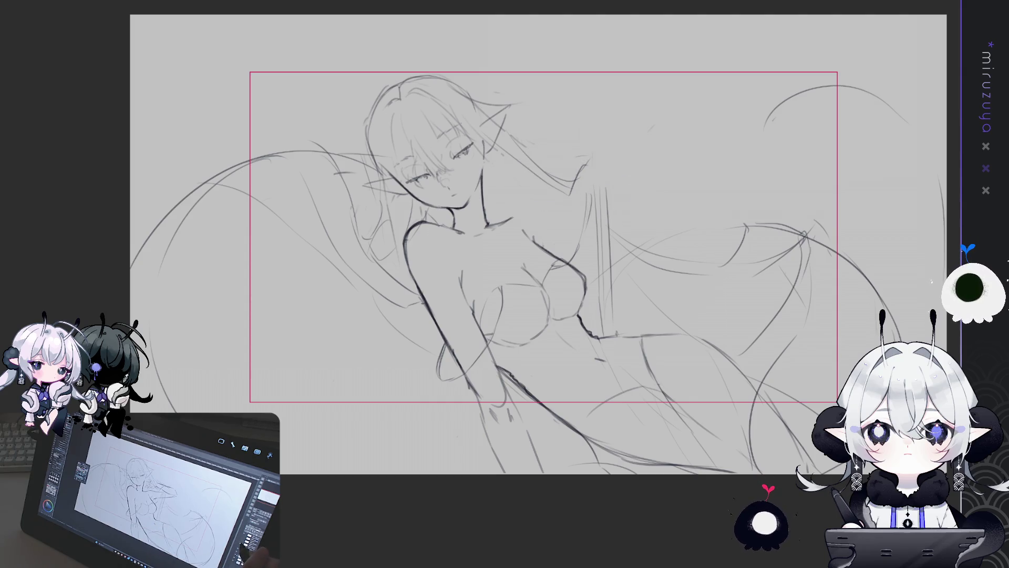
key(ctrl+y)
key(ctrl+y)
key(ctrl+z)
key(ctrl+y)
key(ctrl+z)
key(ctrl+z)
key(ctrl+y)
key(ctrl+z)
key(ctrl+y)
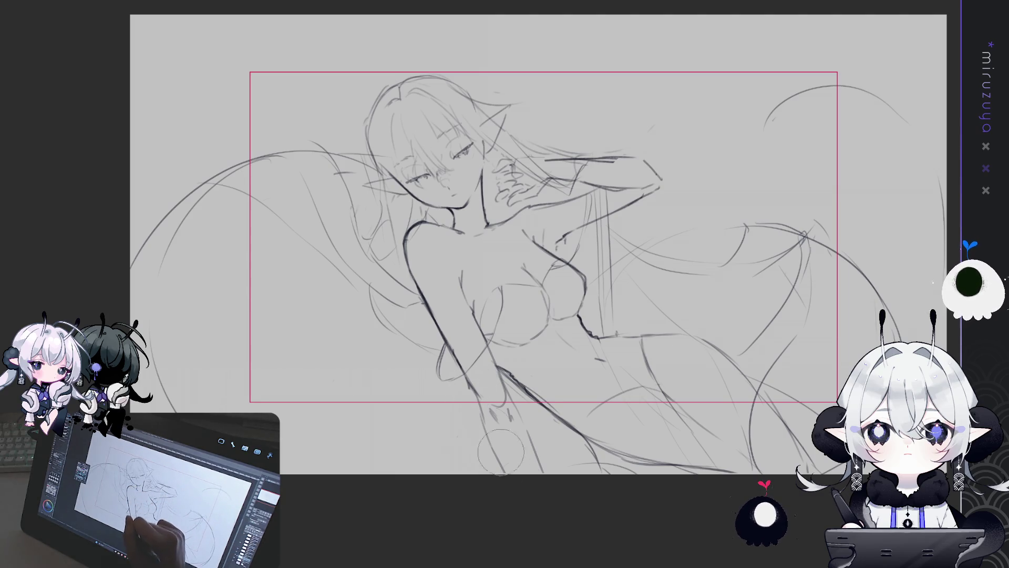
key(ctrl+z)
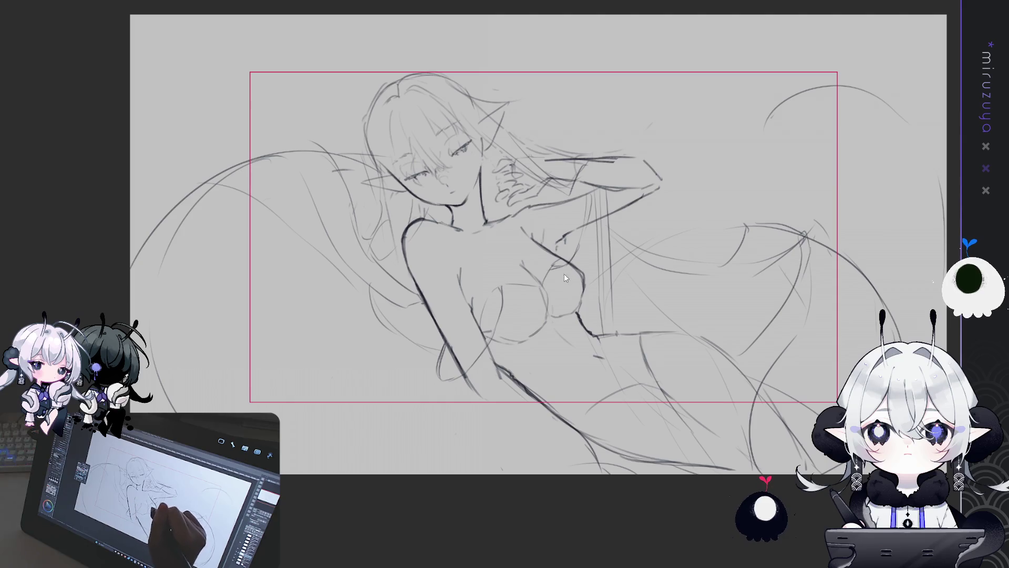
Redraw the lower arm line downward beside the hips, then zoom out
drag(494, 363, 503, 386)
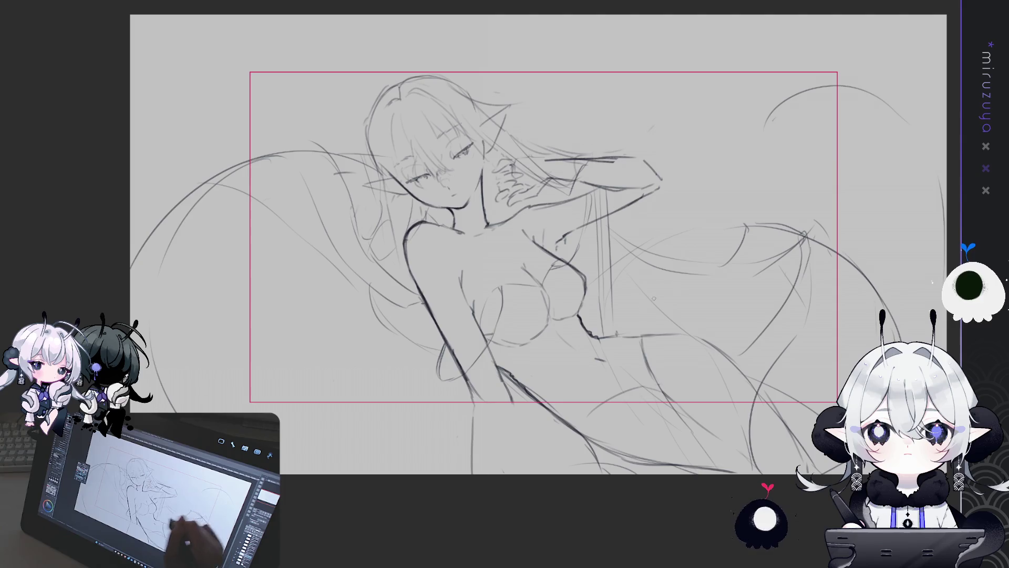
drag(510, 397, 513, 435)
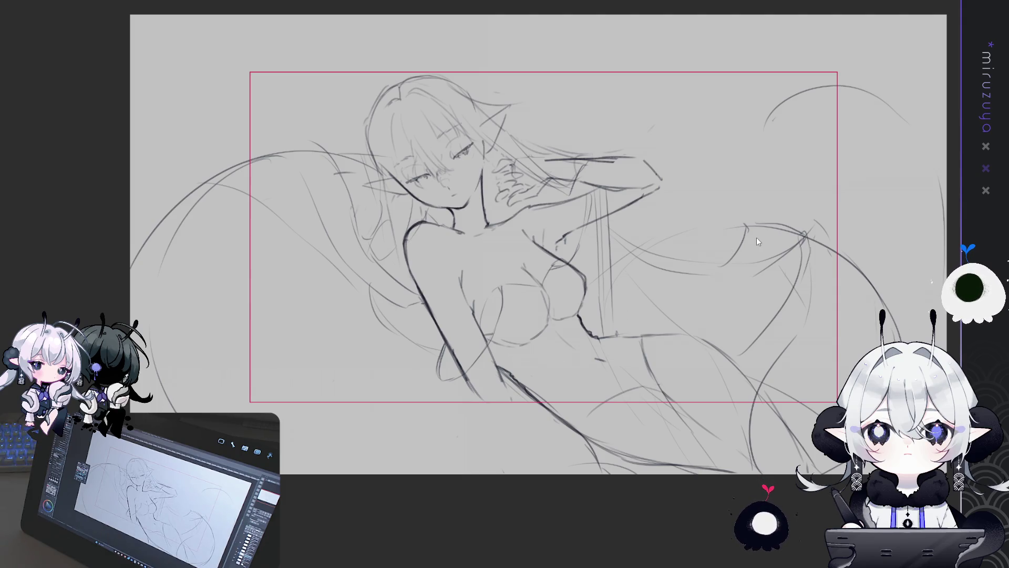
key(ctrl+z)
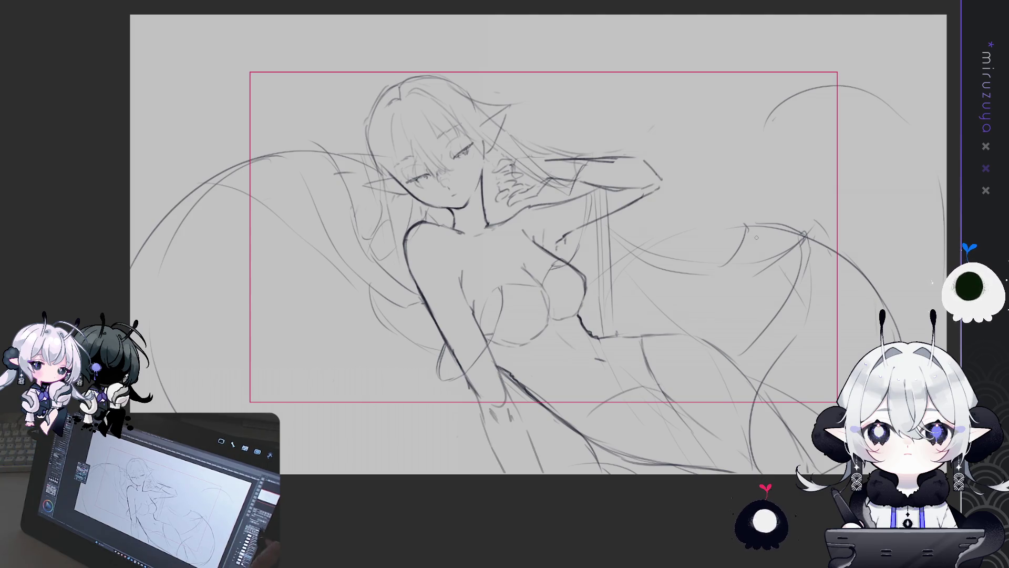
key(ctrl+minus)
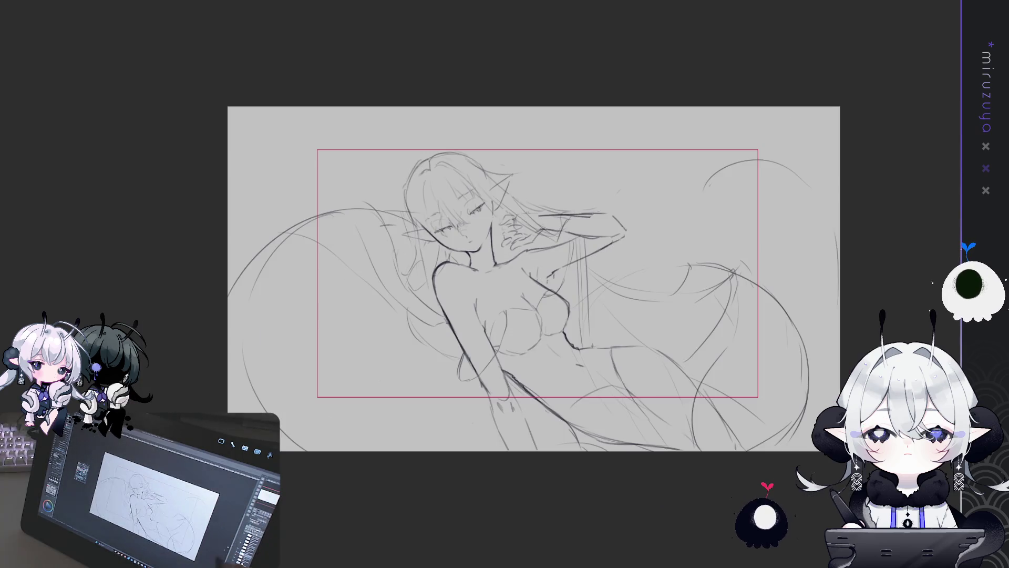
Transform the sketch layer, nudging it a few pixels right, and commit it
key(ctrl+d)
key(ctrl+z)
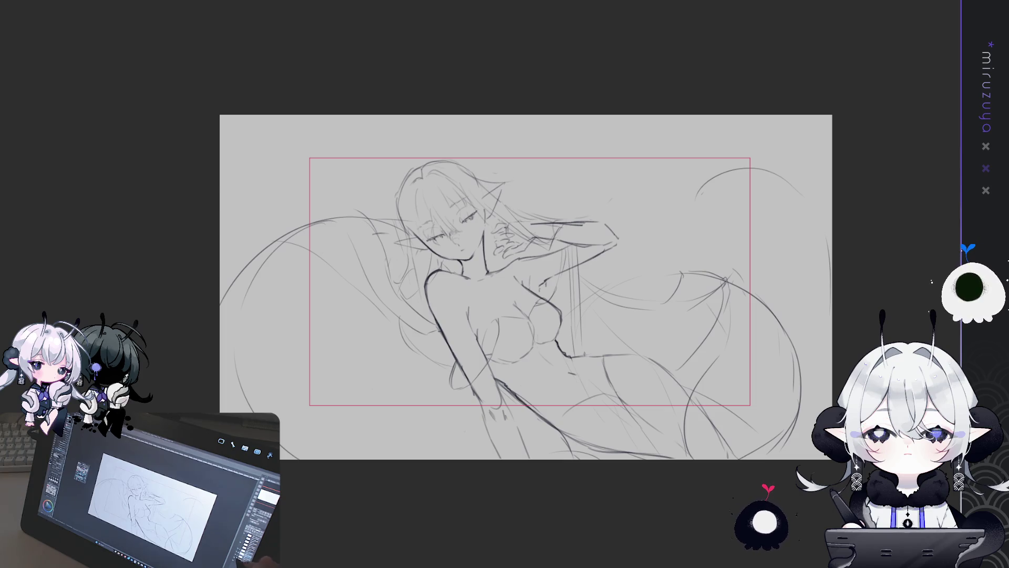
key(ctrl+alt+c)
drag(526, 115, 532, 69)
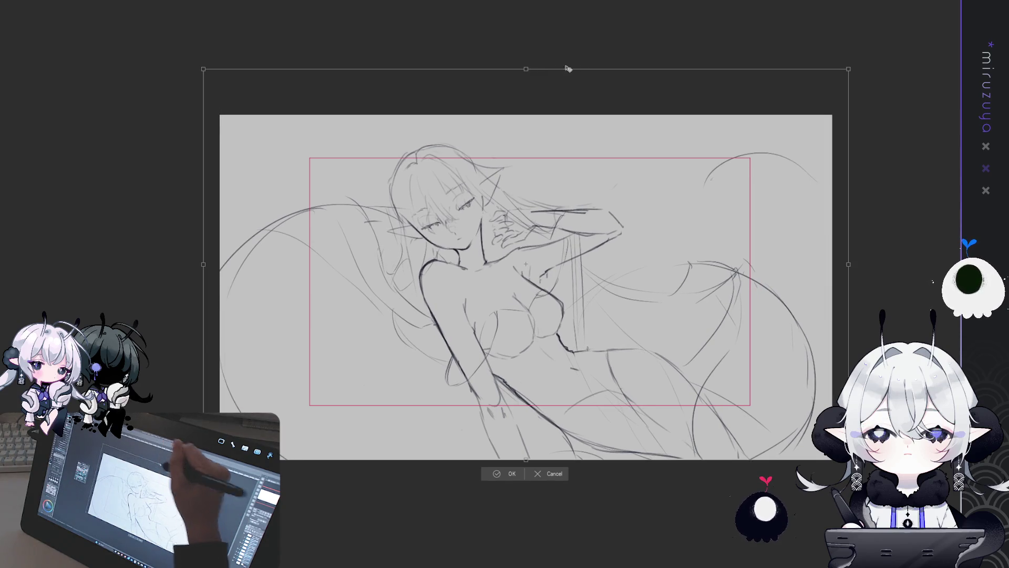
drag(811, 297, 821, 298)
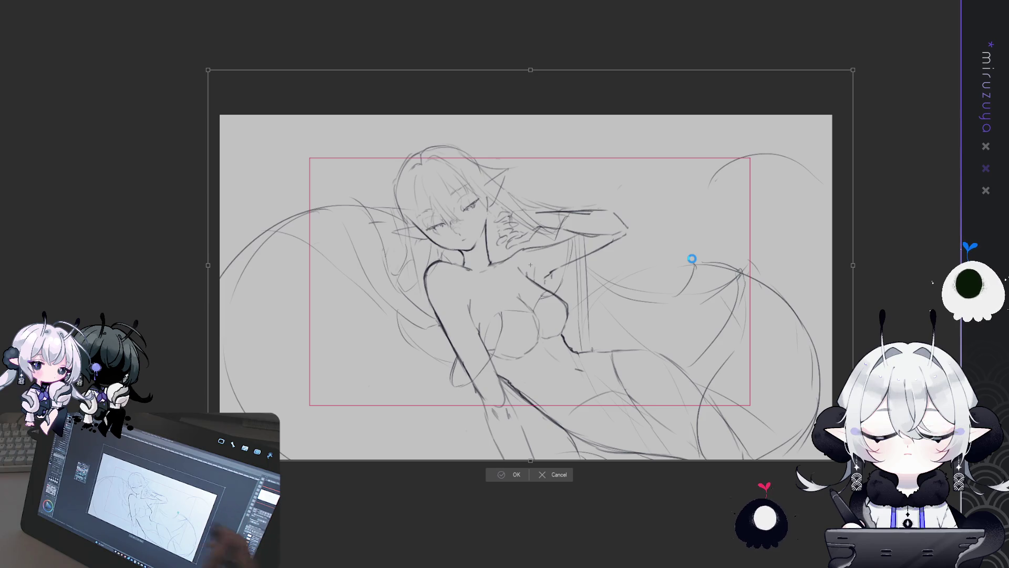
click(514, 475)
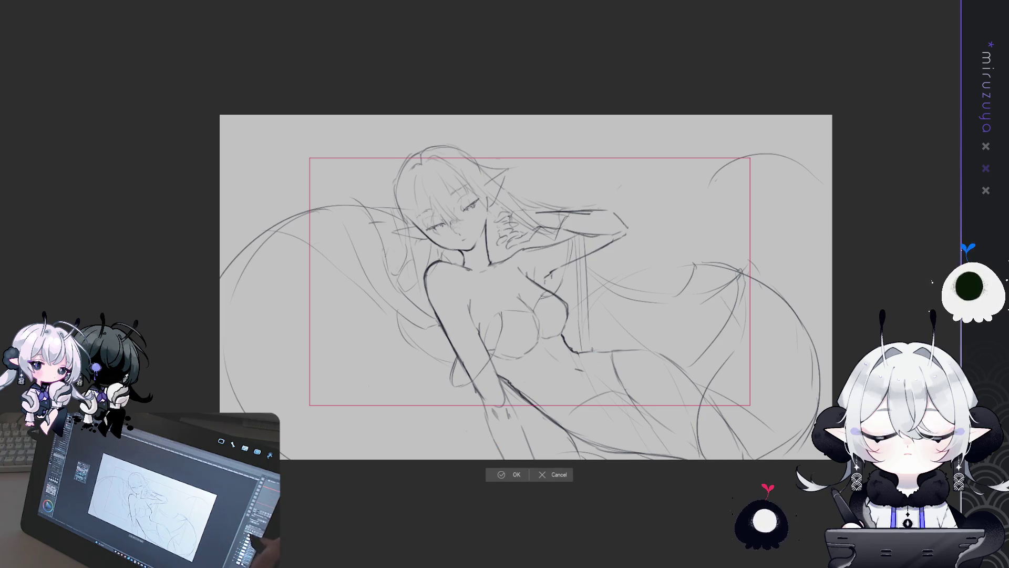
key(Return)
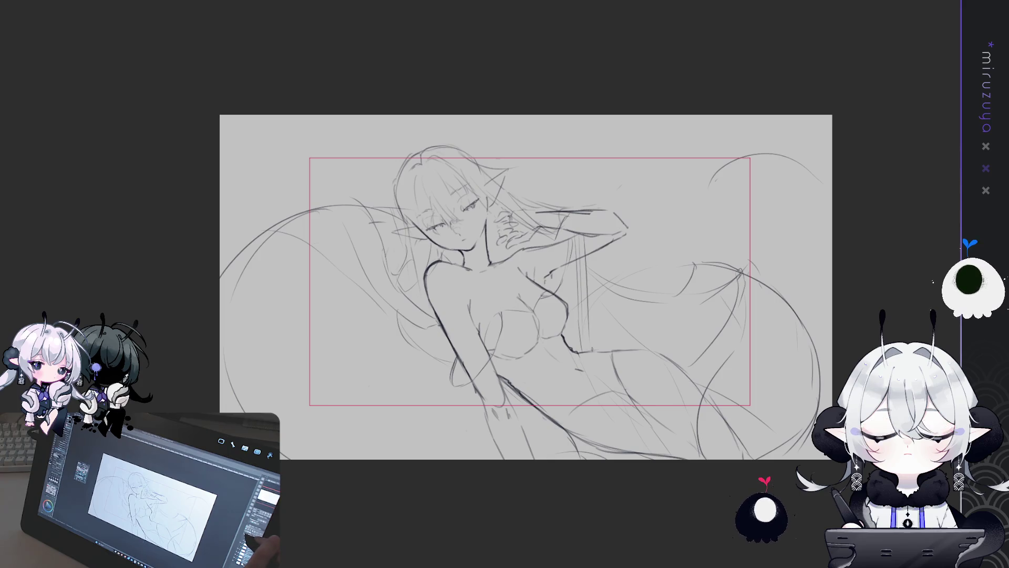
Zoom in on the head and draw a looping antenna above it, redoing the first attempt
scroll(494, 232, up, 3)
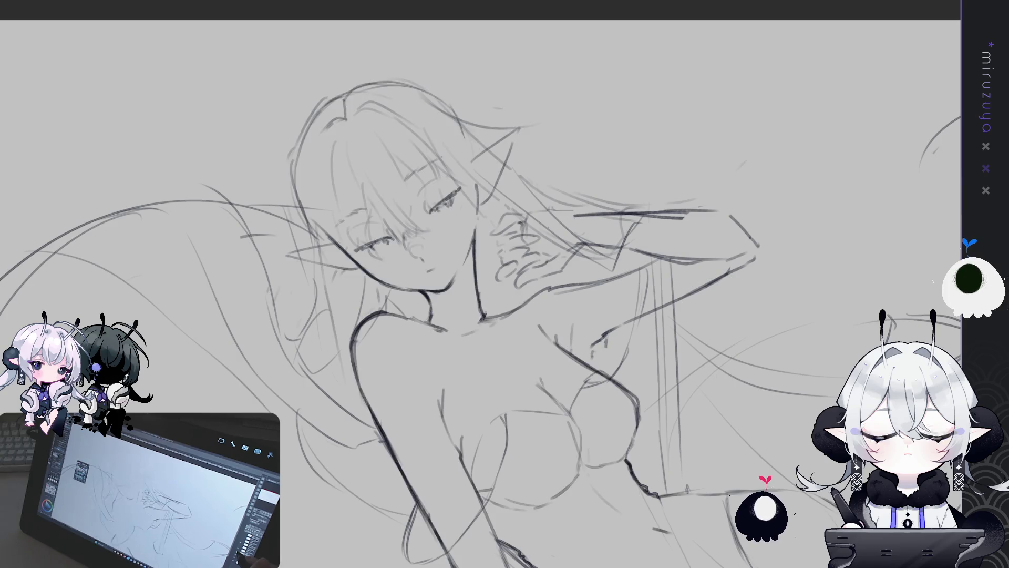
mouse_move(311, 96)
mouse_down()
mouse_move(350, 134)
mouse_move(343, 114)
mouse_up()
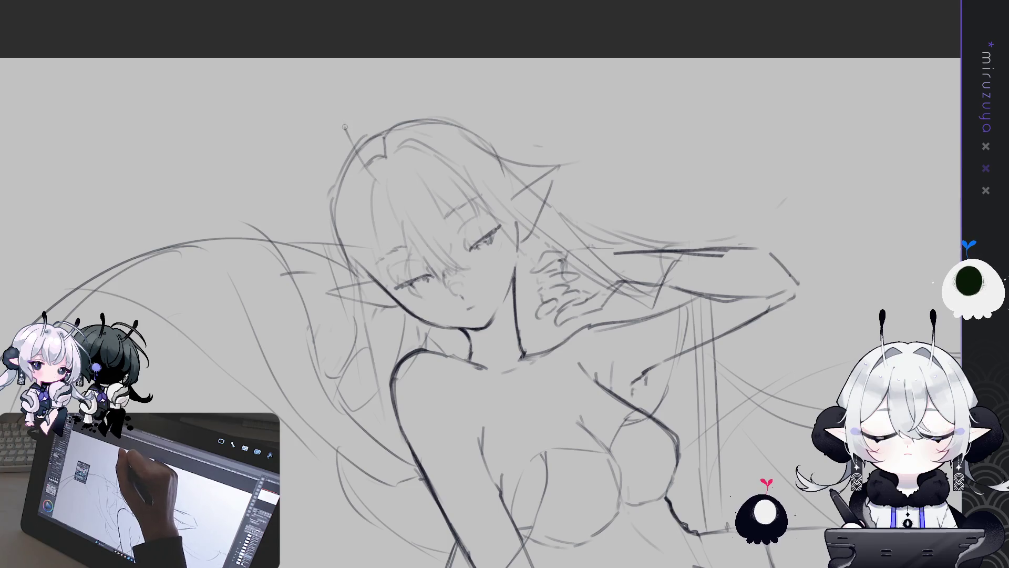
drag(404, 83, 402, 108)
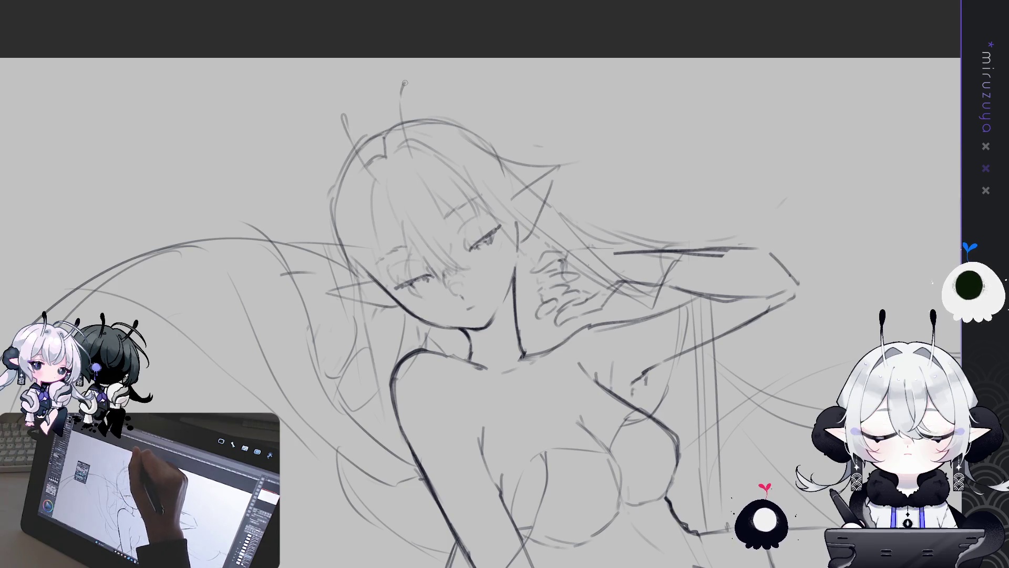
key(ctrl+z)
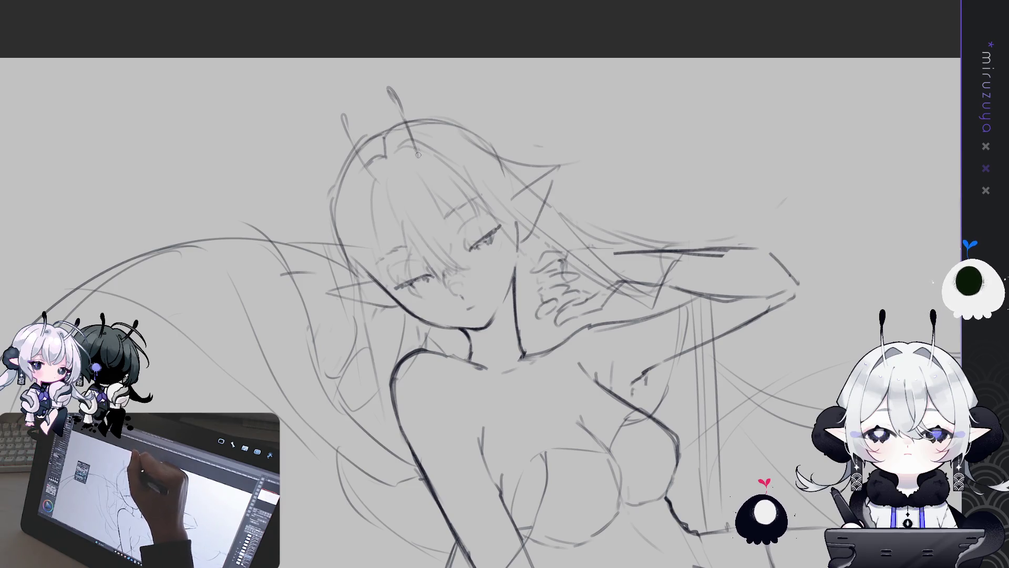
drag(388, 89, 403, 117)
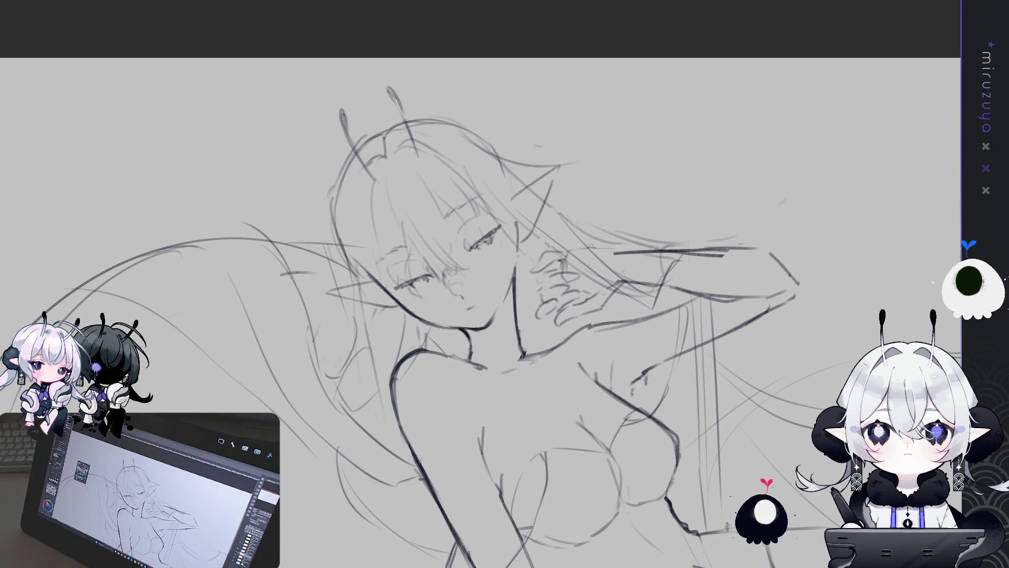
drag(474, 315, 549, 181)
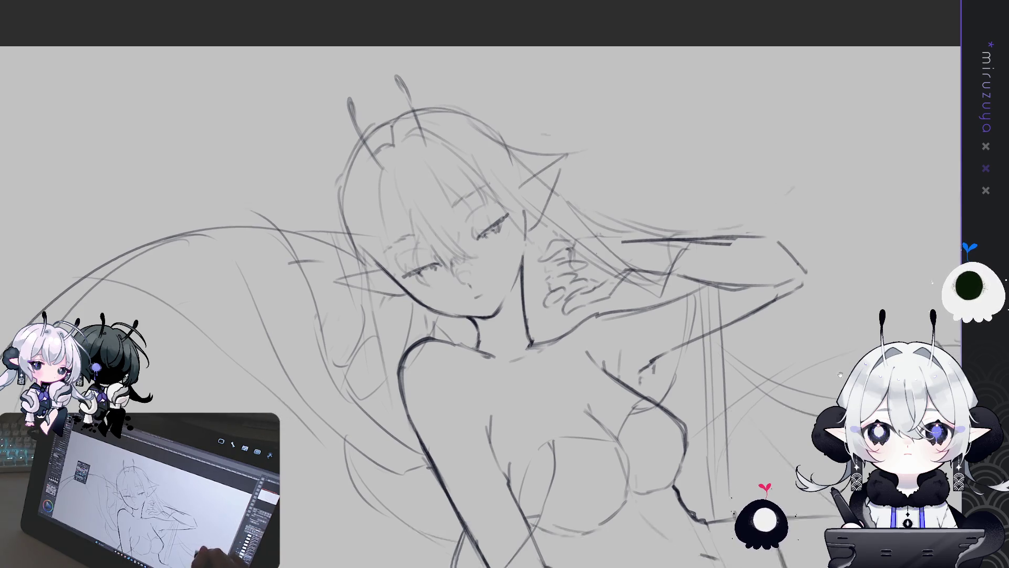
Zoom out to the full canvas, recentre it, then zoom in one step to frame the figure
scroll(525, 284, down, 5)
scroll(526, 284, up, 3)
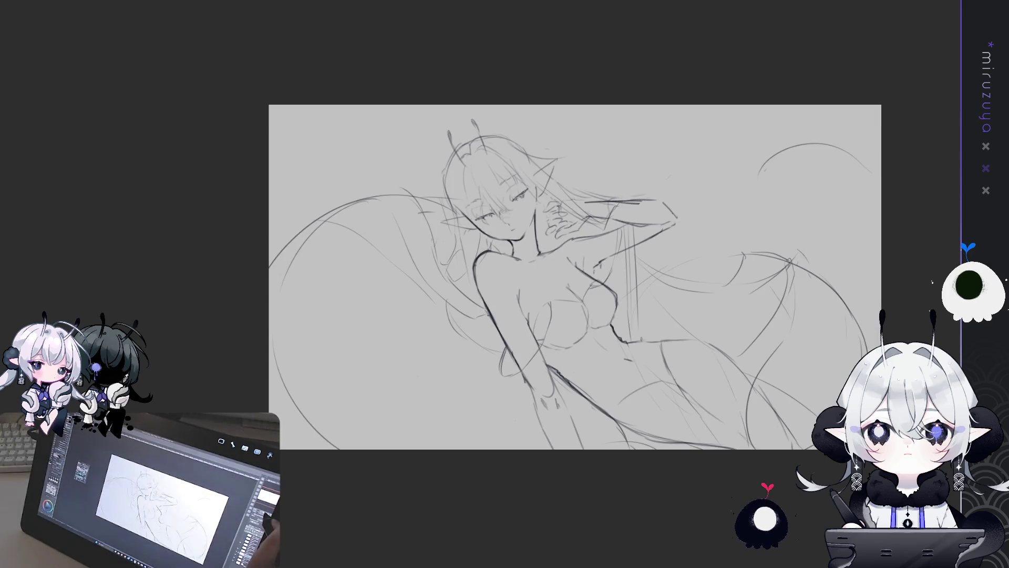
drag(526, 284, 470, 286)
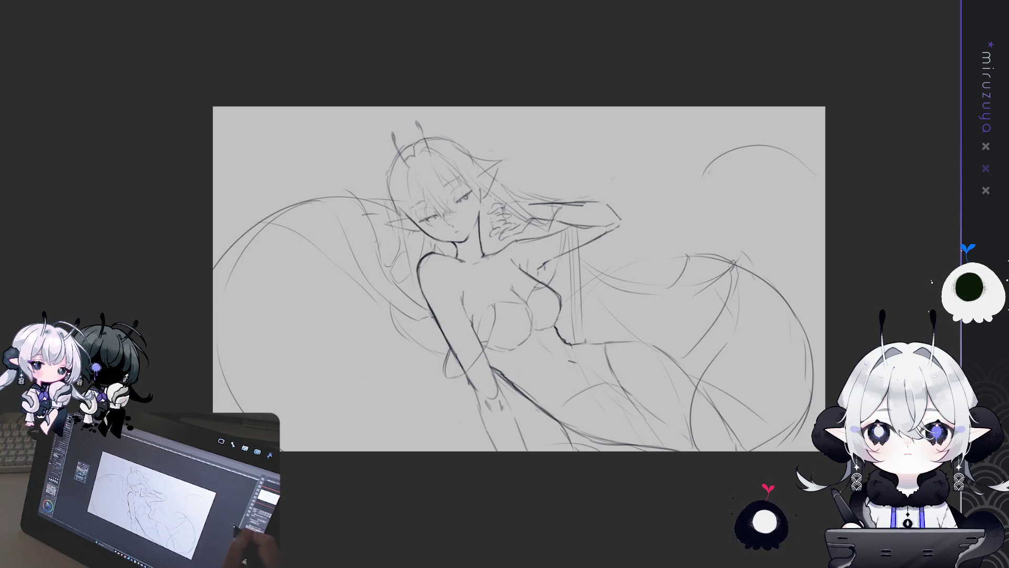
key(ctrl+plus)
drag(810, 299, 839, 276)
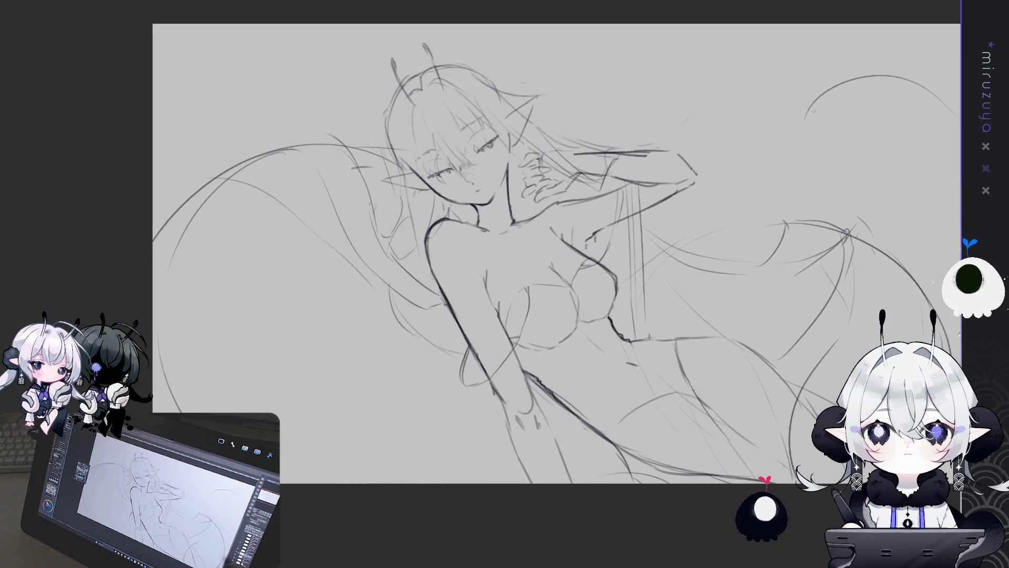
key(Delete)
key(ctrl+z)
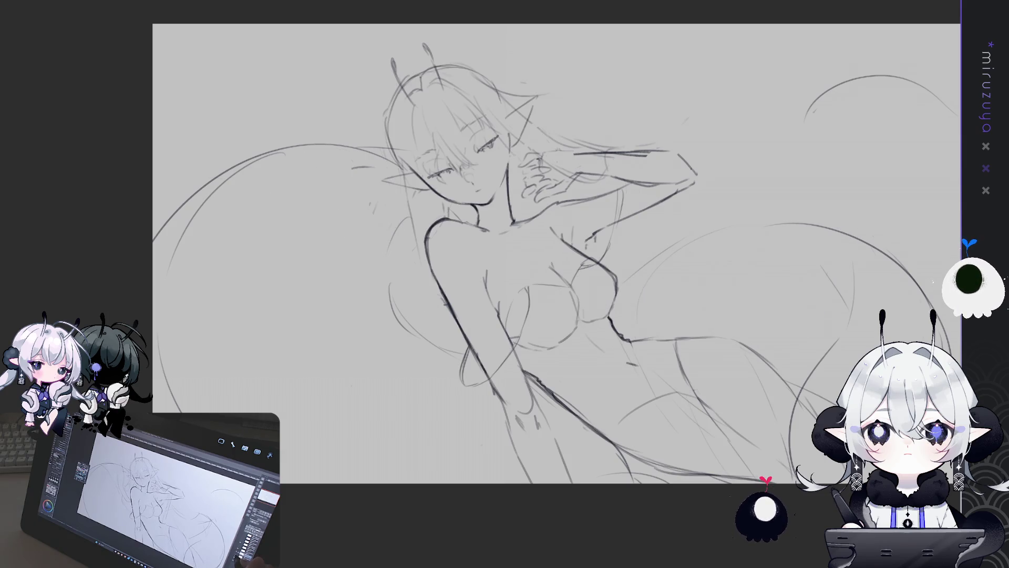
key(ctrl+y)
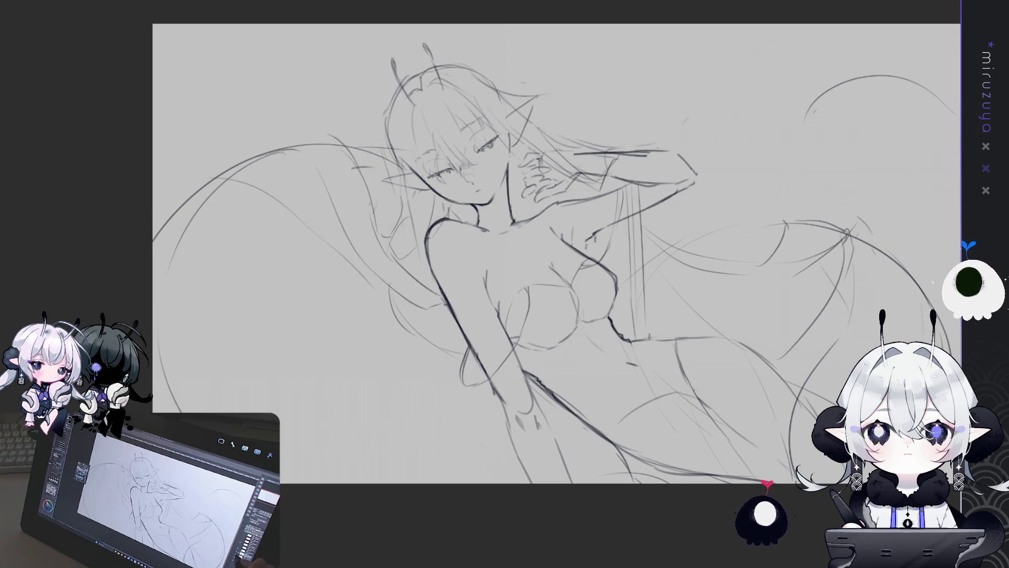
drag(504, 253, 542, 252)
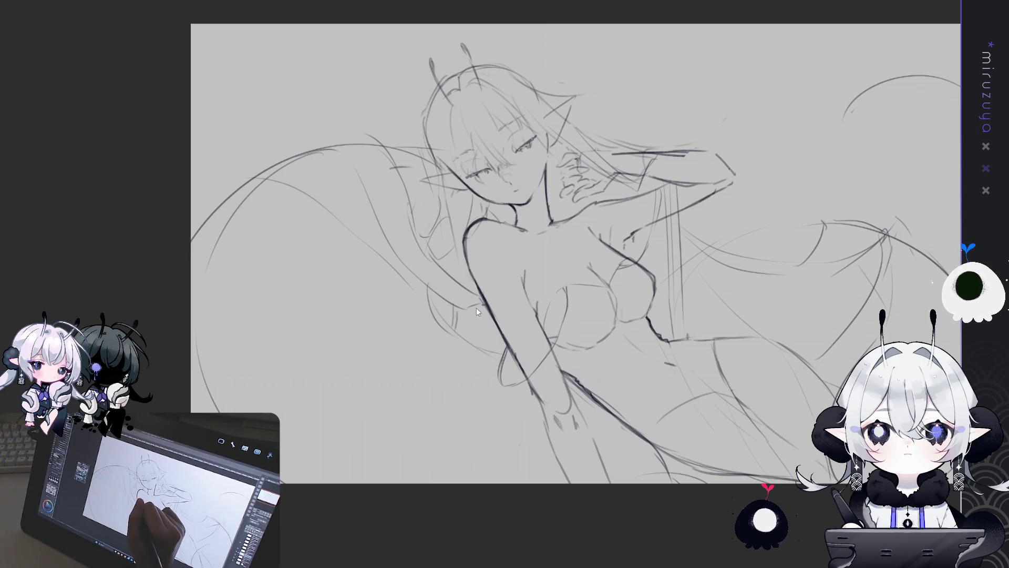
drag(407, 372, 376, 418)
key(ctrl+z)
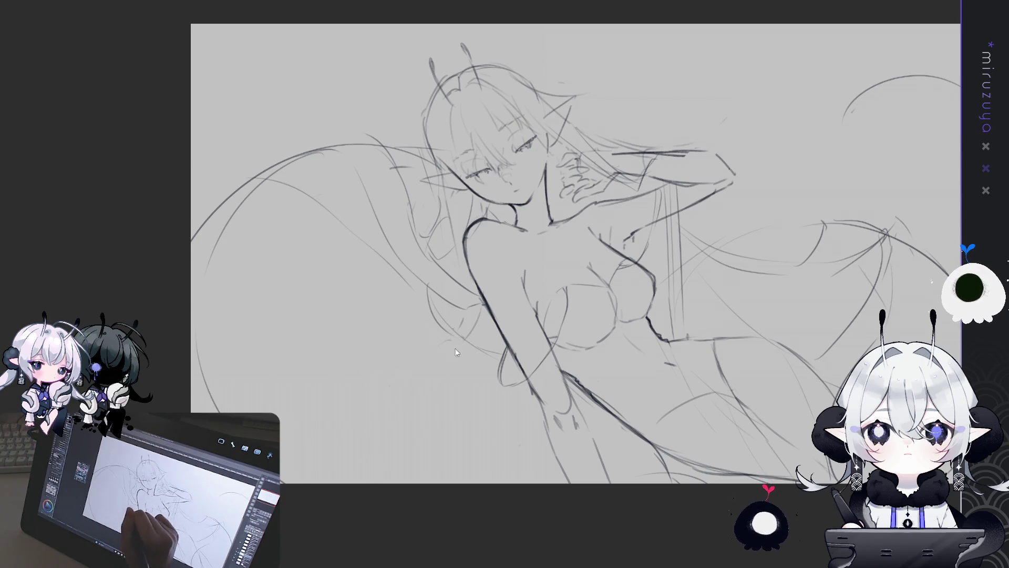
drag(453, 329, 392, 471)
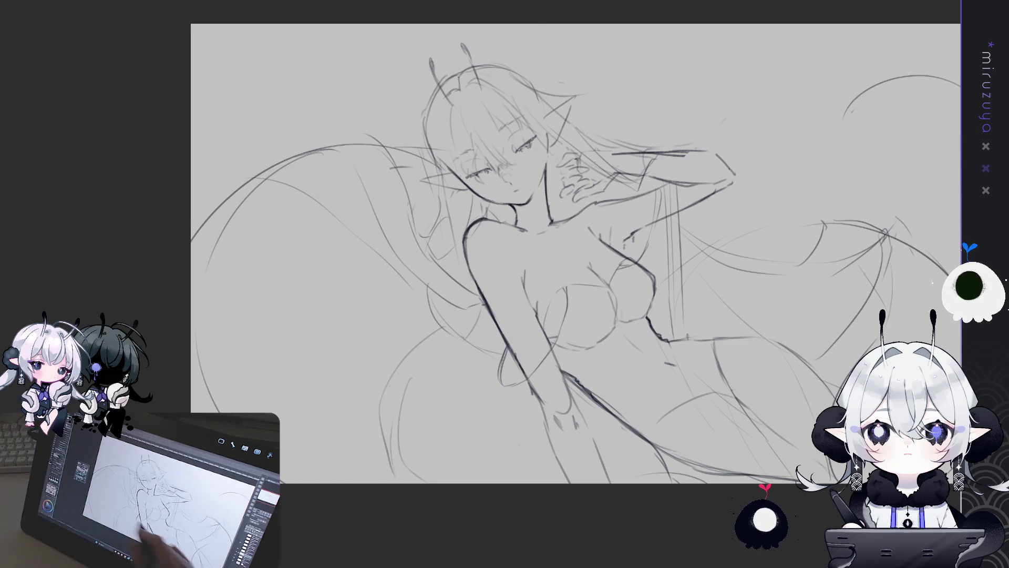
drag(804, 414, 811, 409)
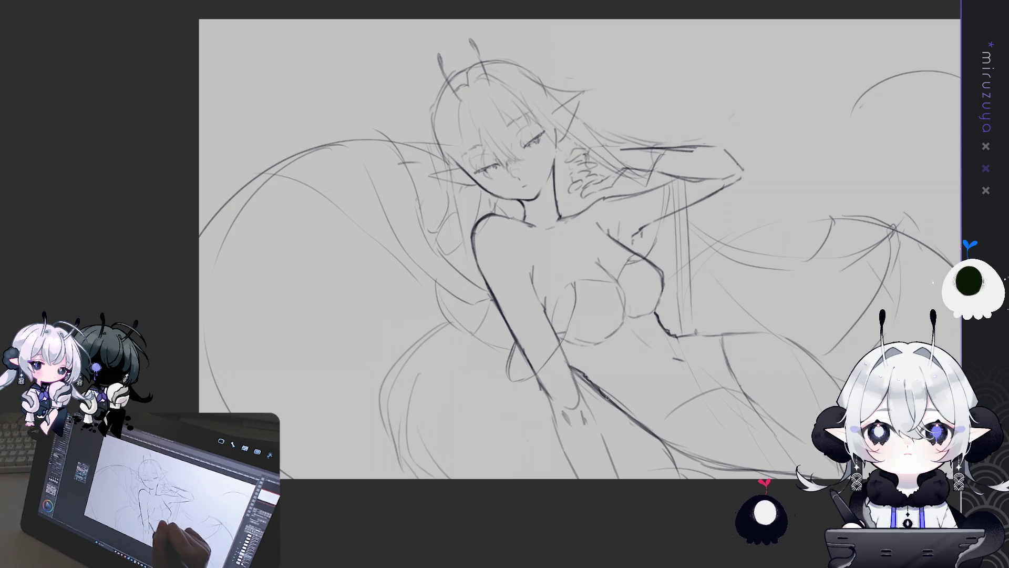
drag(705, 413, 692, 412)
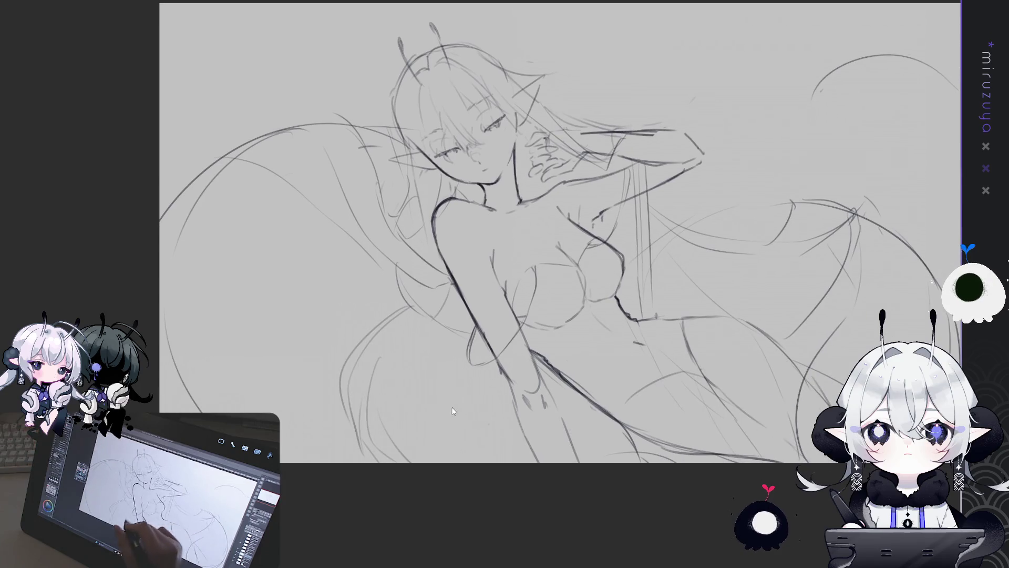
drag(719, 343, 637, 384)
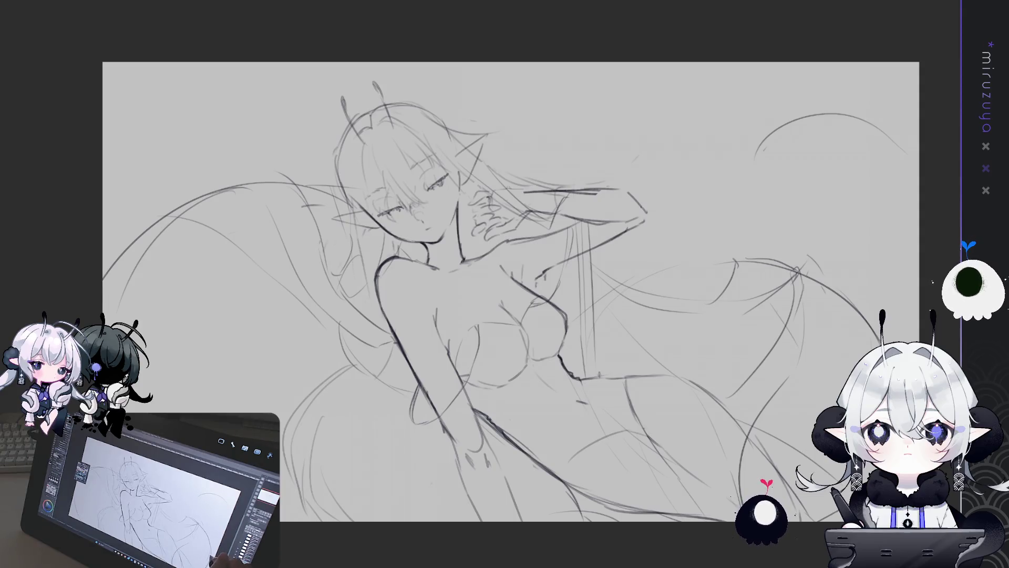
mouse_move(588, 442)
mouse_down()
mouse_move(552, 475)
mouse_move(529, 520)
mouse_up()
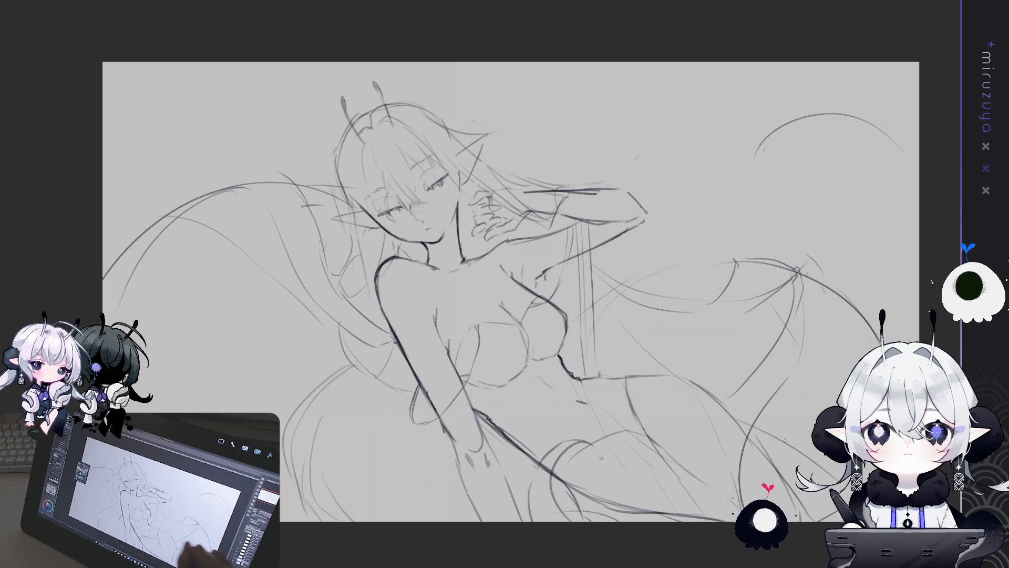
key(ctrl+z)
key(ctrl+z)
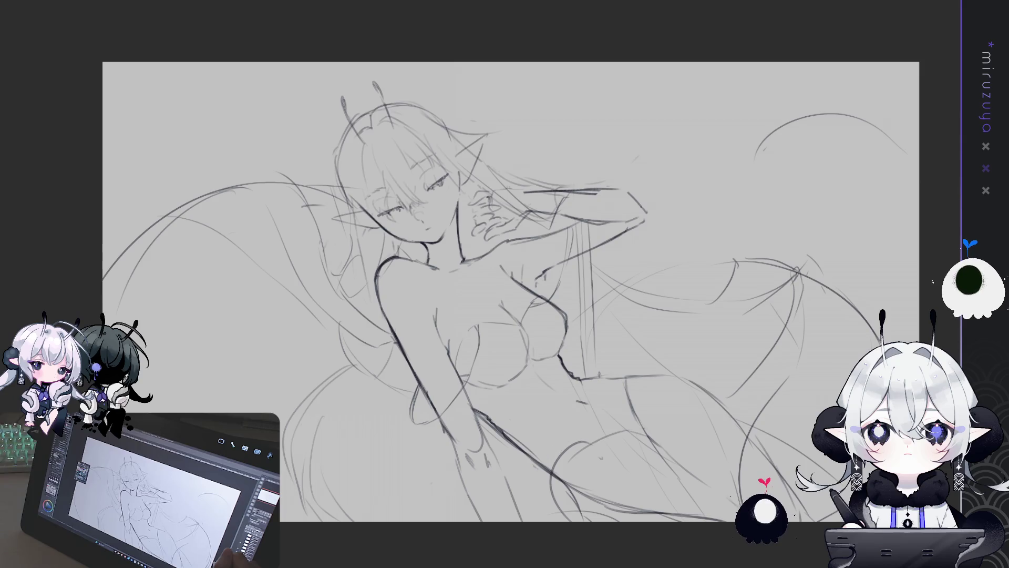
key(ctrl+z)
mouse_move(505, 283)
mouse_down()
mouse_move(482, 278)
mouse_move(537, 304)
mouse_up()
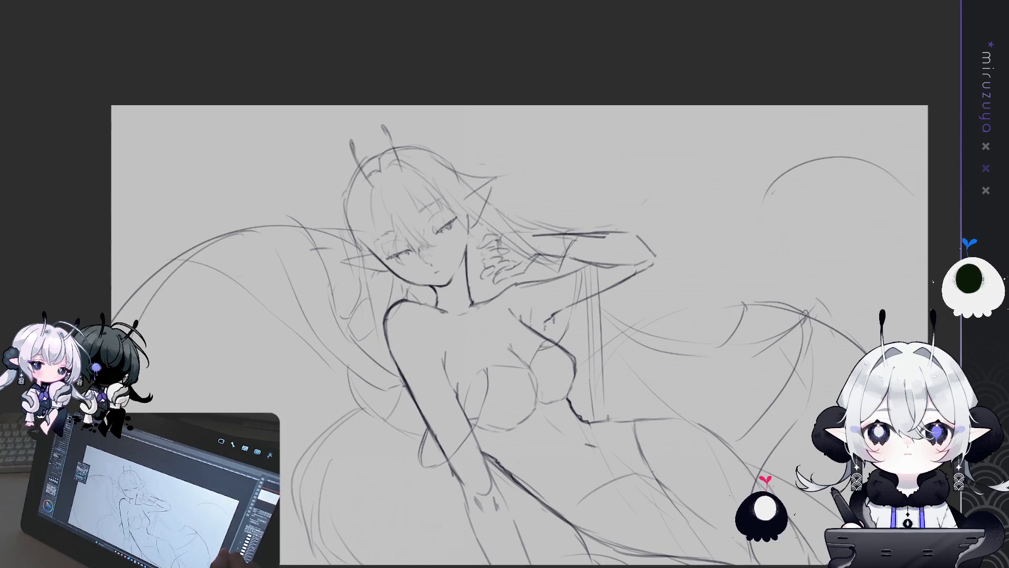
drag(932, 282, 853, 330)
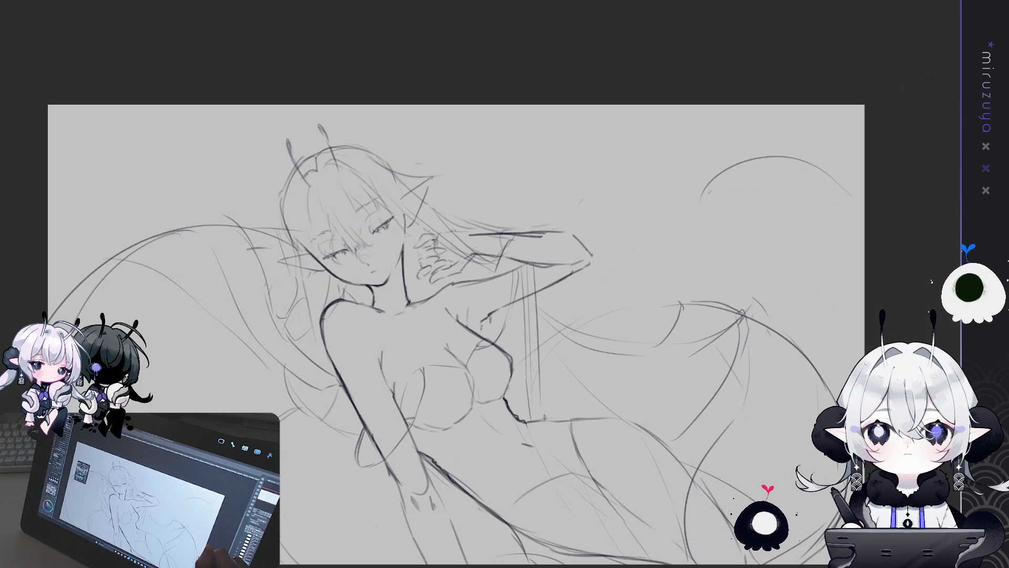
drag(845, 381, 934, 287)
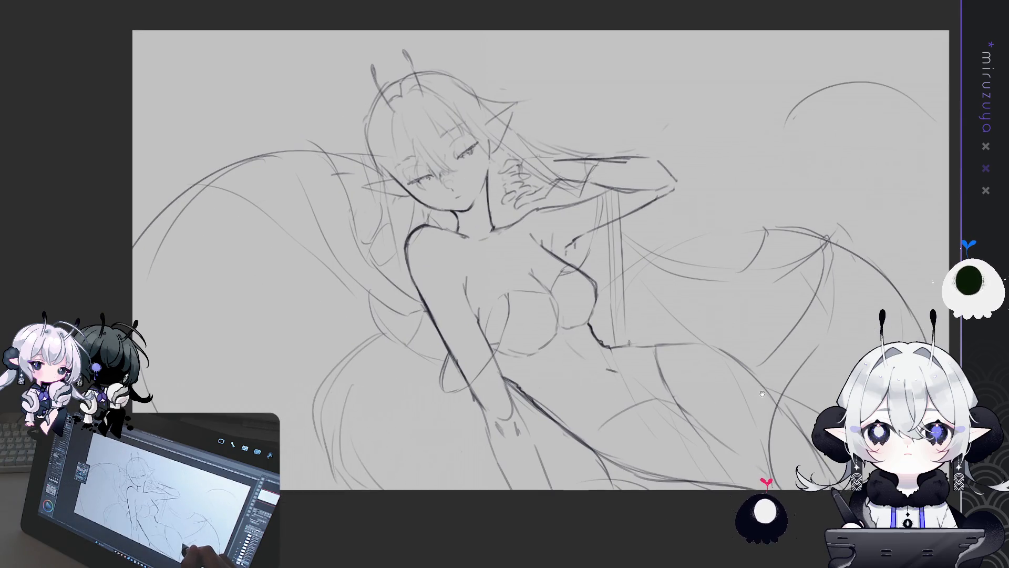
mouse_move(932, 282)
mouse_down()
mouse_move(866, 306)
mouse_move(777, 251)
mouse_up()
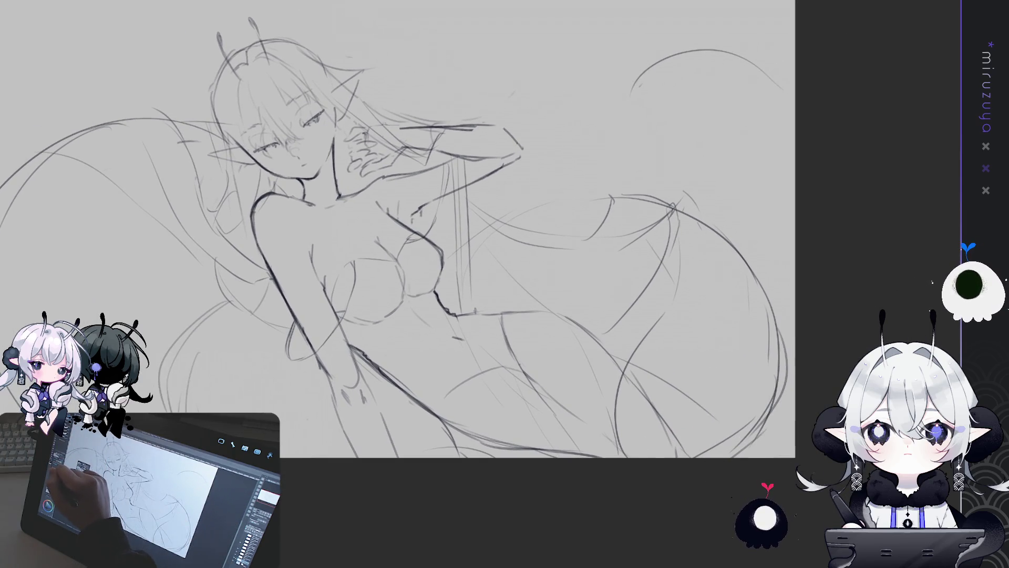
Erase the stray strokes in the lower-right of the sketch
drag(725, 257, 612, 458)
mouse_move(694, 368)
mouse_down()
mouse_move(773, 387)
mouse_move(762, 294)
mouse_up()
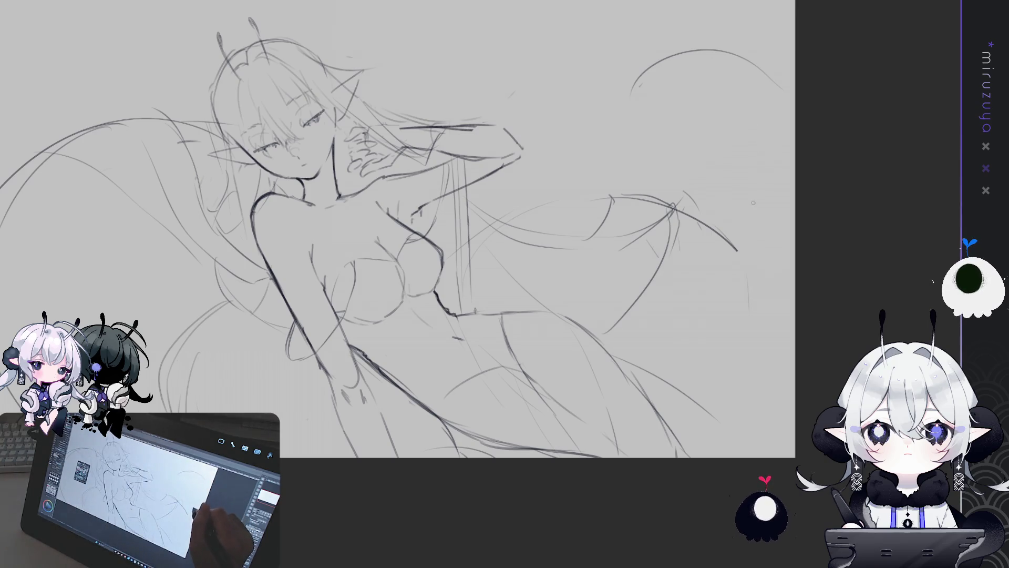
drag(753, 202, 777, 231)
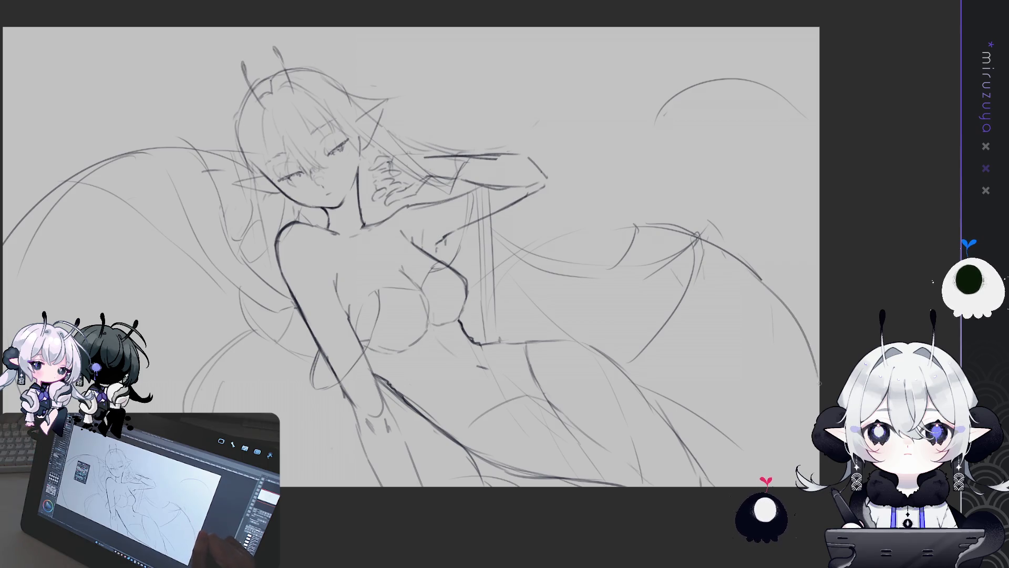
Draw long hair curves sweeping to the right canvas edge, undoing a stray dark stroke
drag(705, 240, 798, 326)
drag(717, 247, 818, 376)
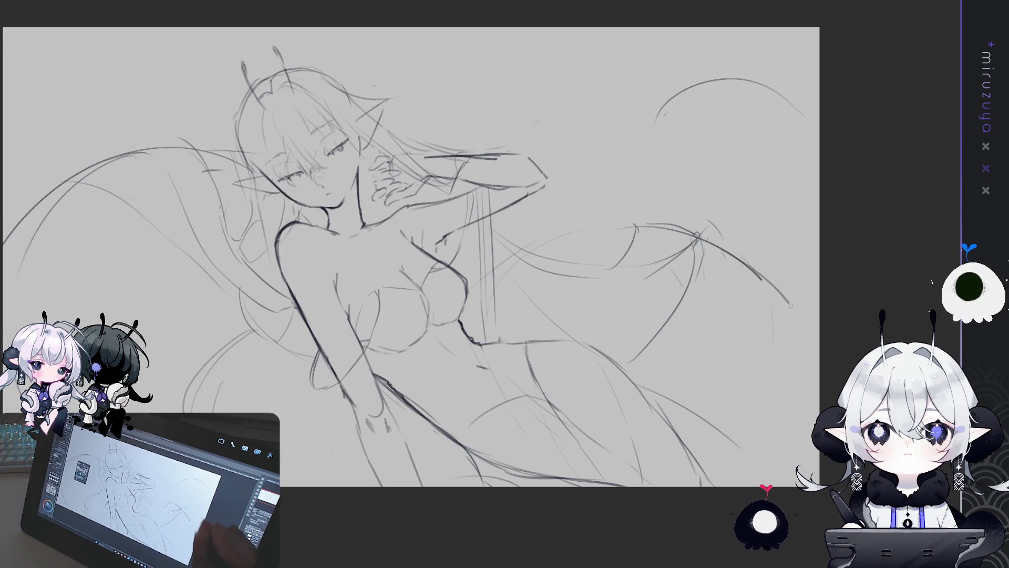
key(ctrl+z)
drag(704, 240, 819, 342)
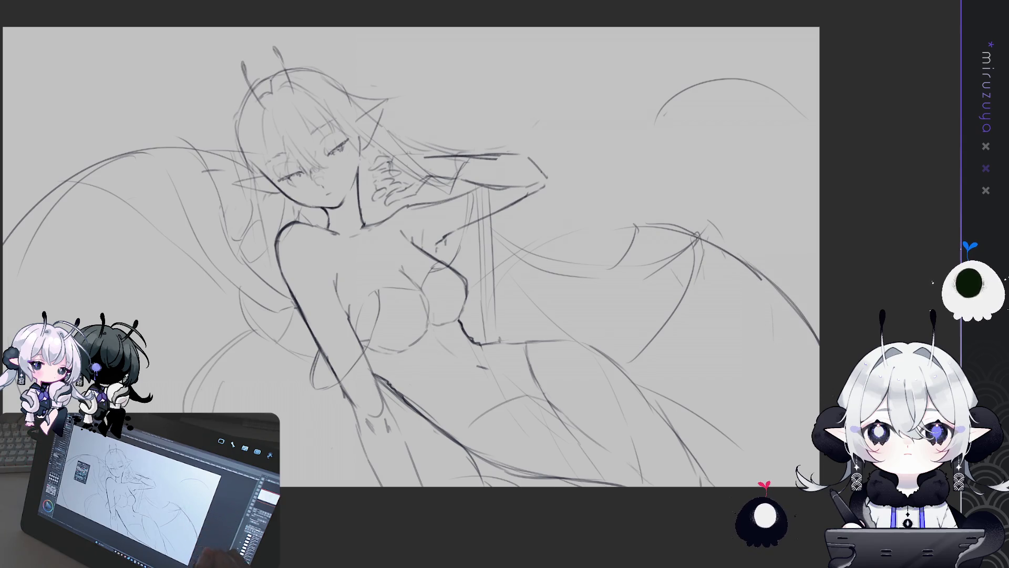
drag(791, 411, 807, 398)
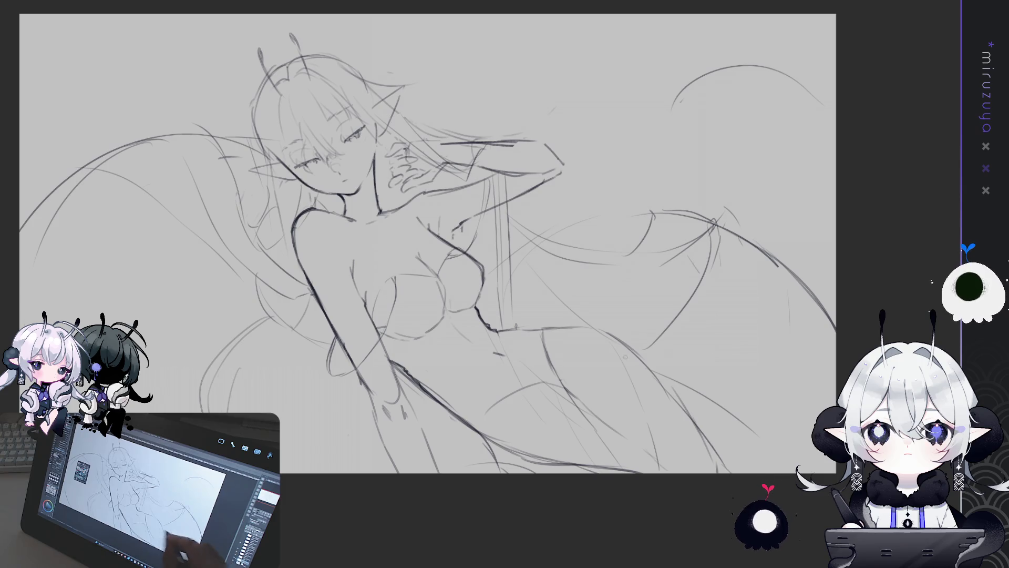
mouse_move(425, 373)
mouse_down()
mouse_move(451, 328)
mouse_move(542, 415)
mouse_up()
key(ctrl+z)
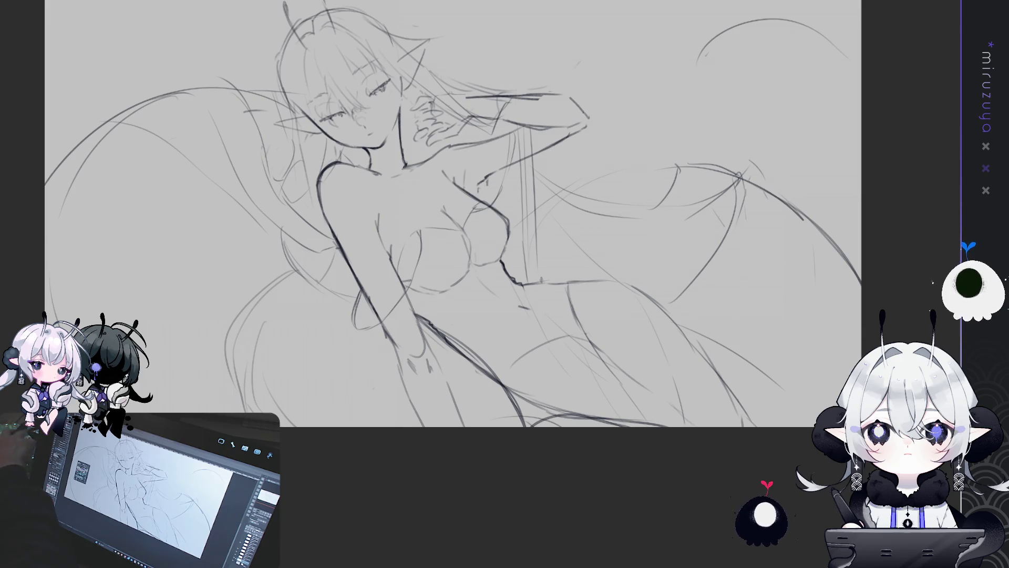
mouse_move(831, 225)
mouse_down()
mouse_move(899, 291)
mouse_move(921, 350)
mouse_up()
Zoom in on the upper body and centre the face, briefly hiding the arm sketch
key(ctrl+plus)
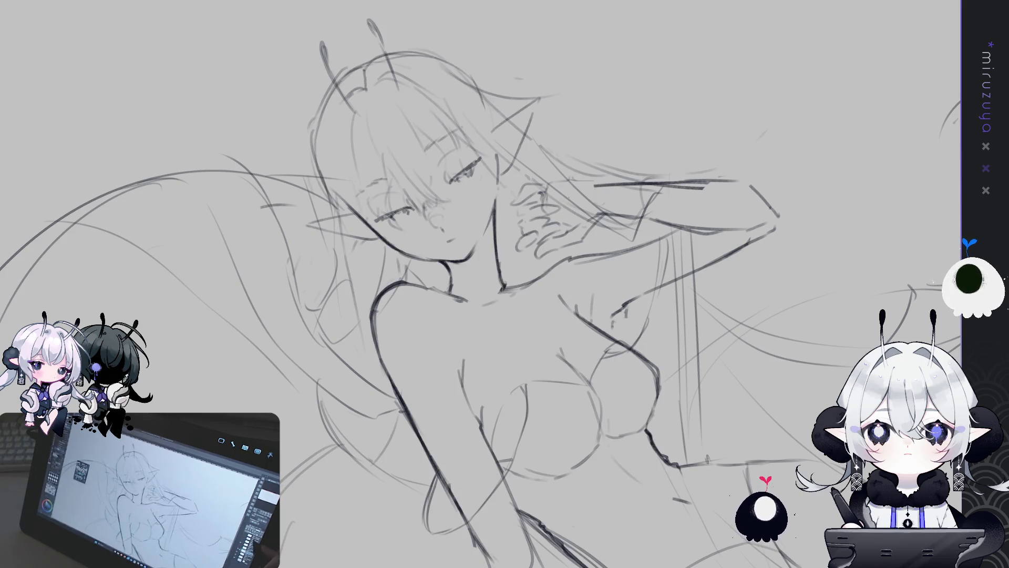
key(Delete)
key(ctrl+z)
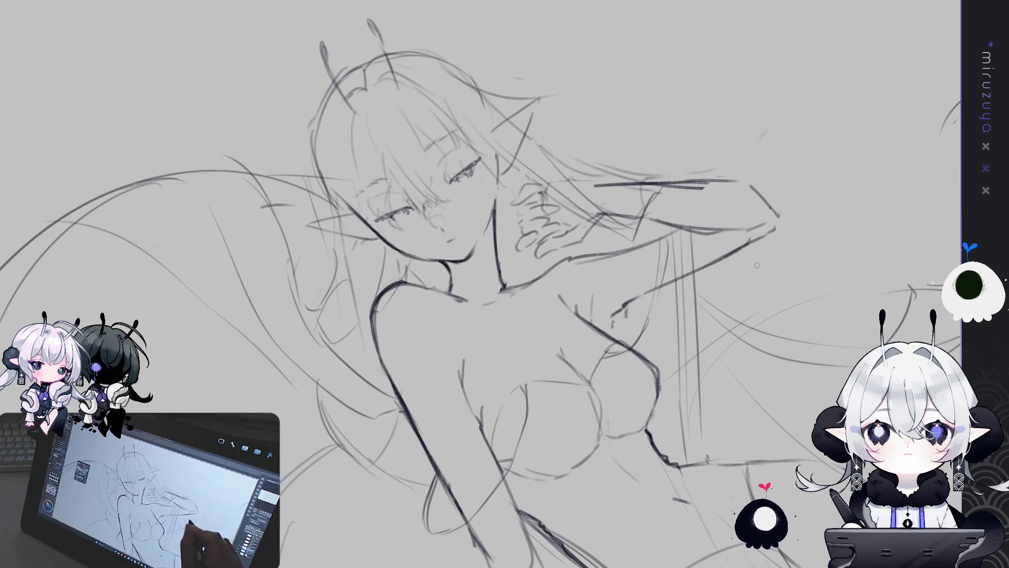
drag(794, 305, 788, 298)
drag(321, 101, 332, 114)
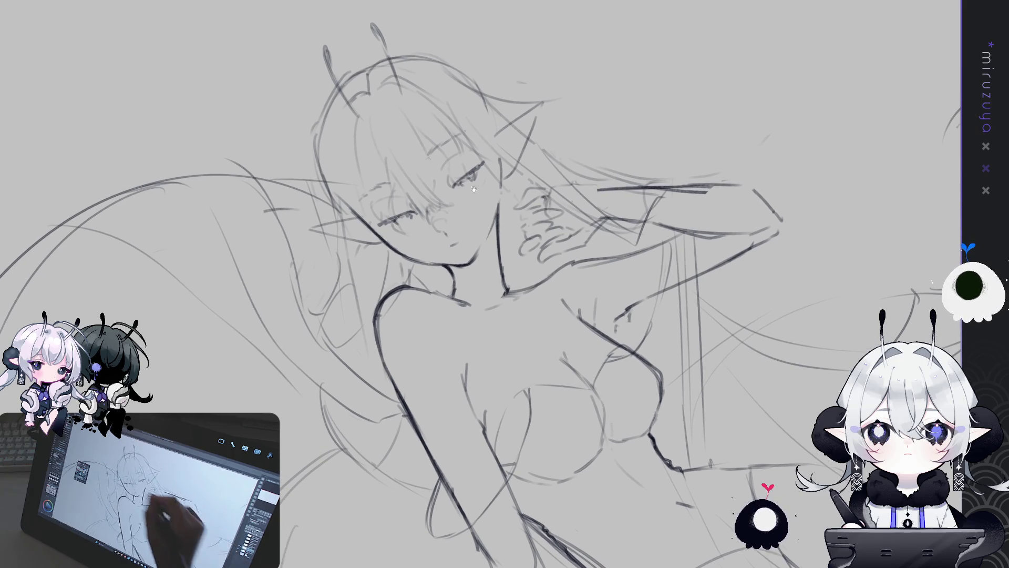
drag(587, 127, 545, 168)
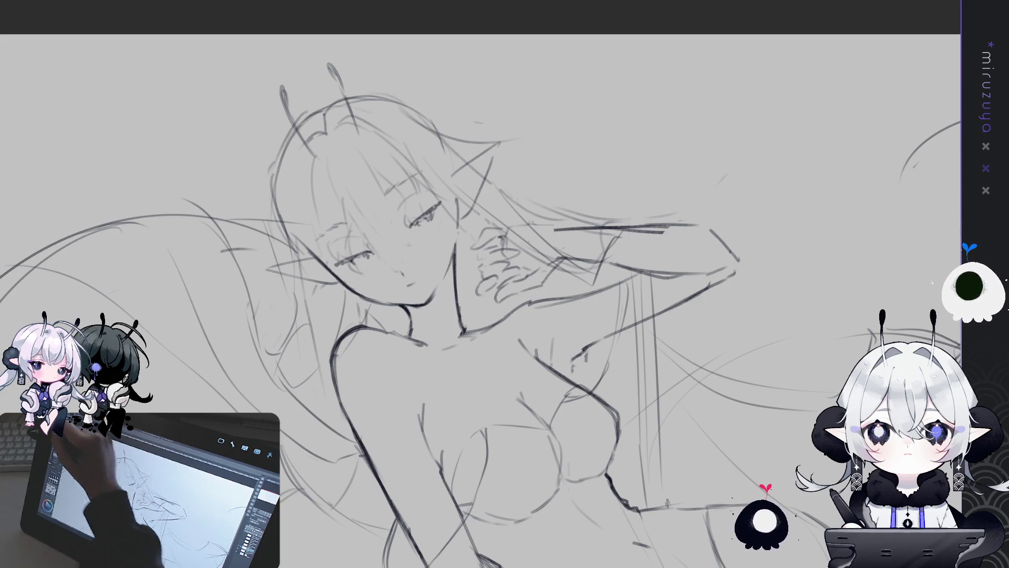
Refine the left eye strokes and flip the canvas to check proportions
drag(388, 242, 402, 266)
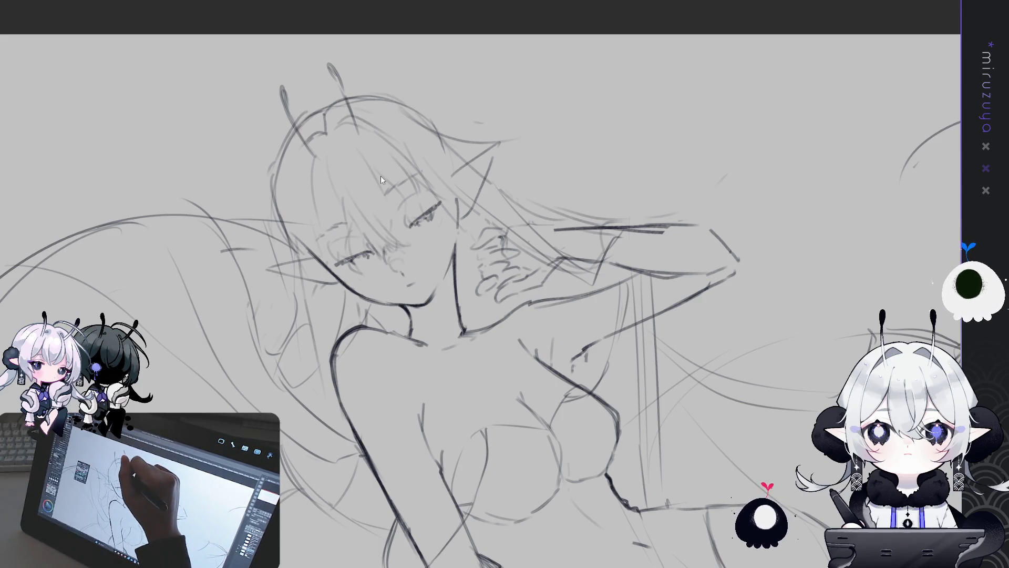
key(h)
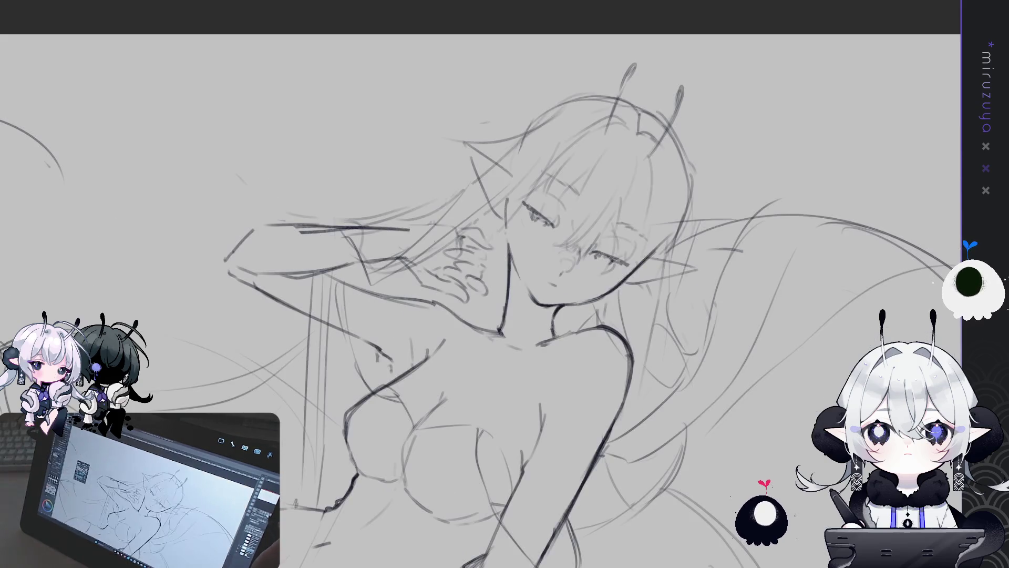
key(h)
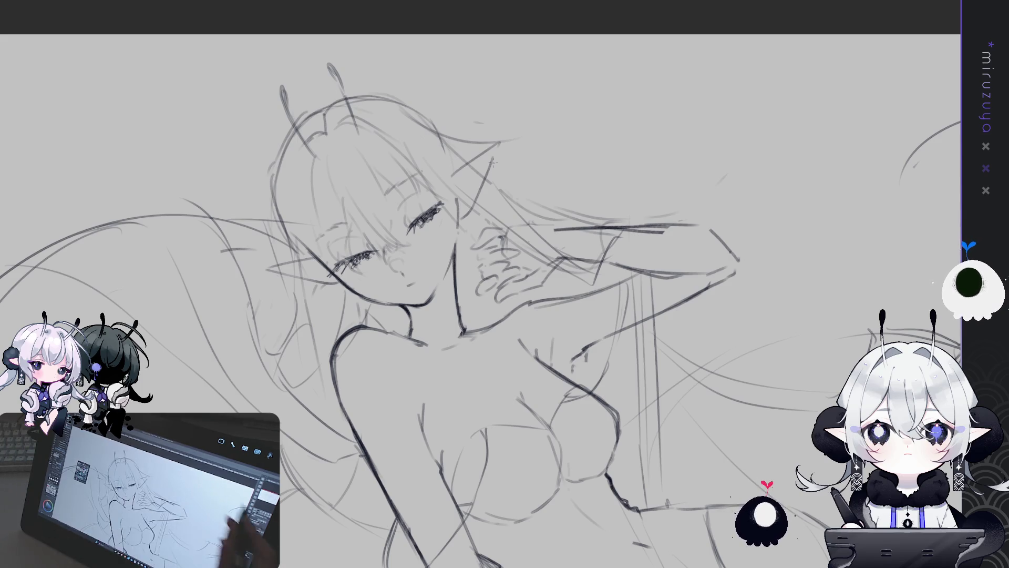
key(ctrl+0)
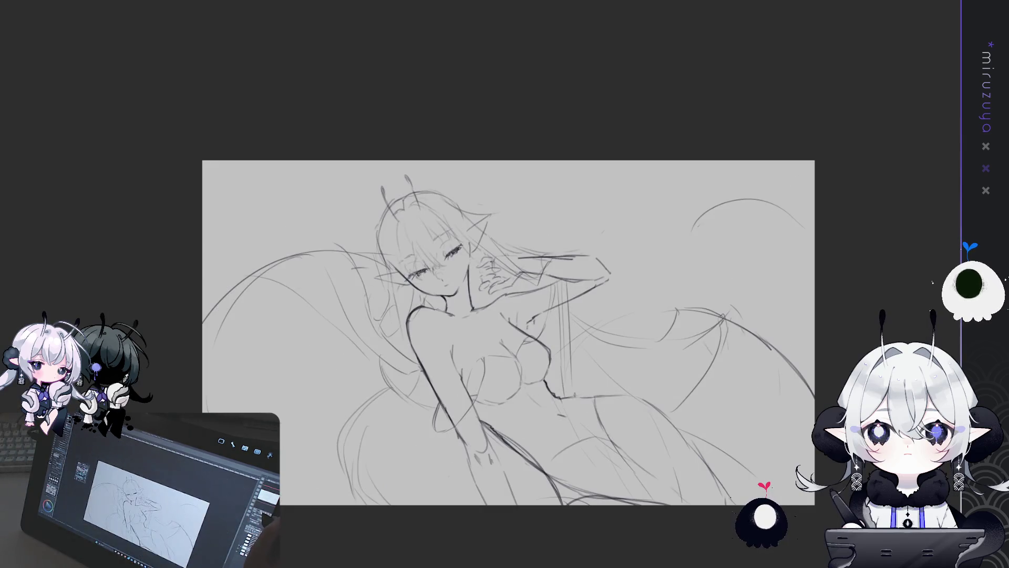
Select the two bang strands over the eyes, move them slightly down-right, and deselect
key(ctrl+plus)
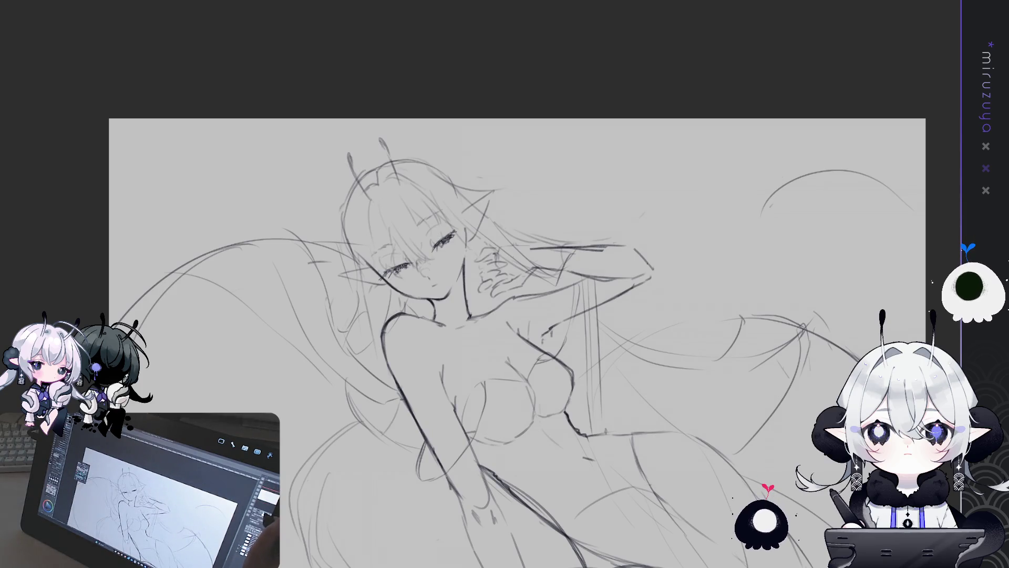
key(ctrl+plus)
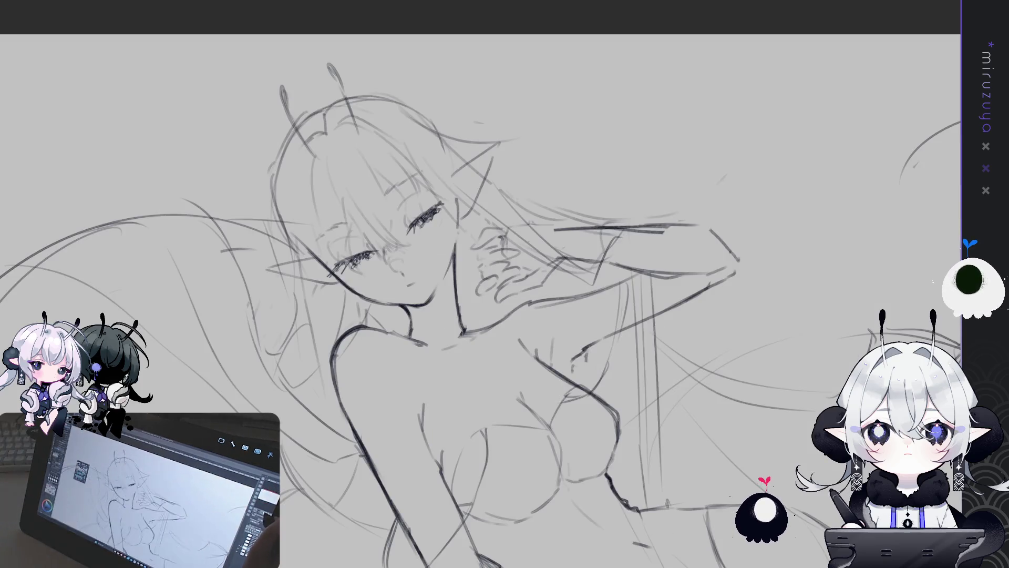
drag(304, 238, 341, 227)
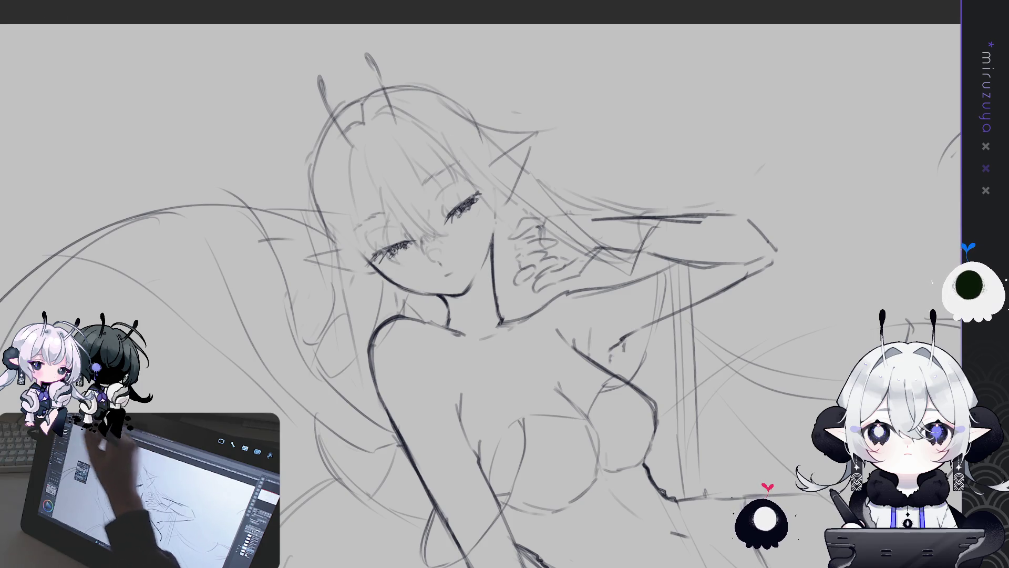
drag(463, 165, 466, 158)
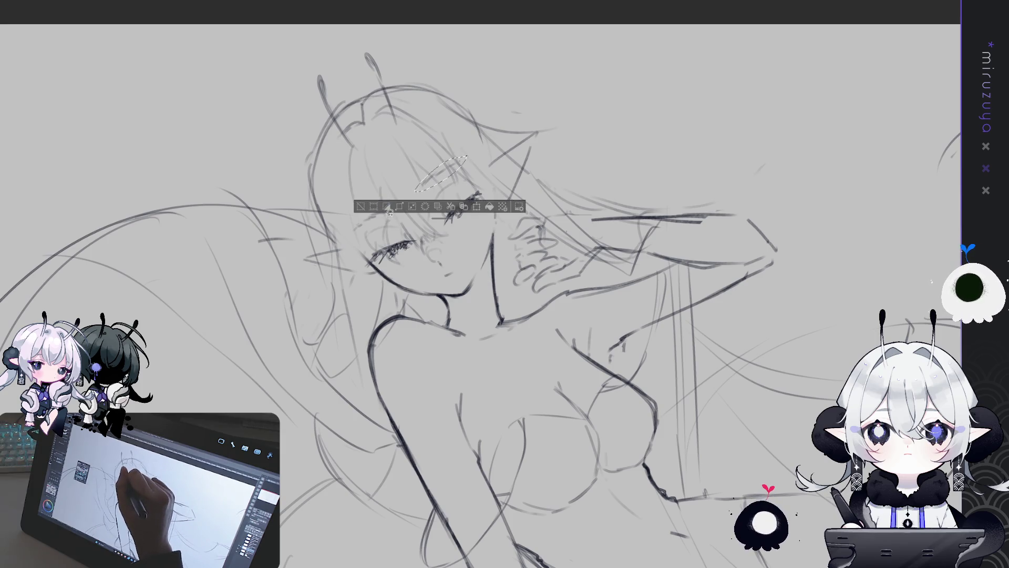
drag(390, 206, 390, 207)
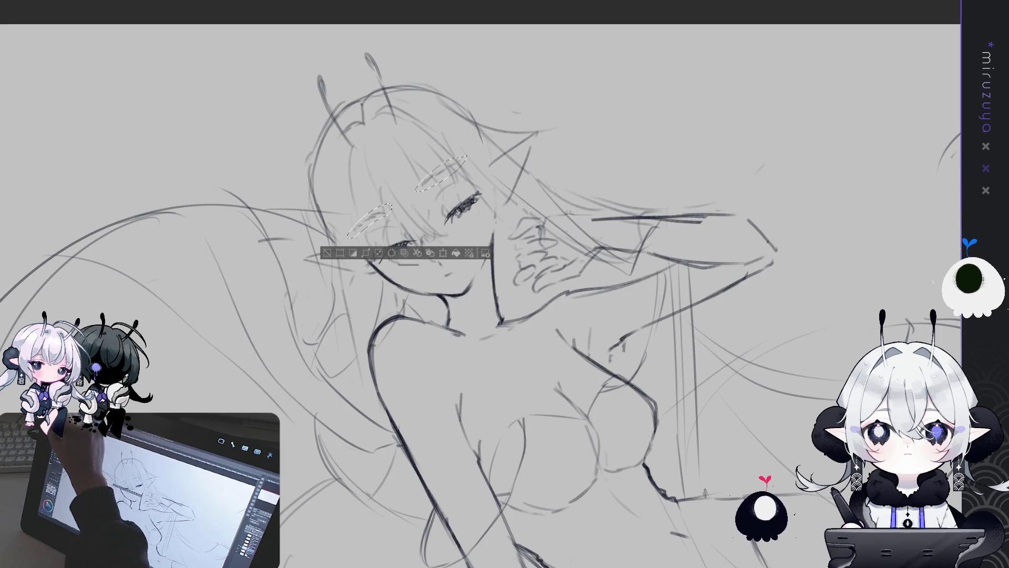
drag(453, 174, 457, 177)
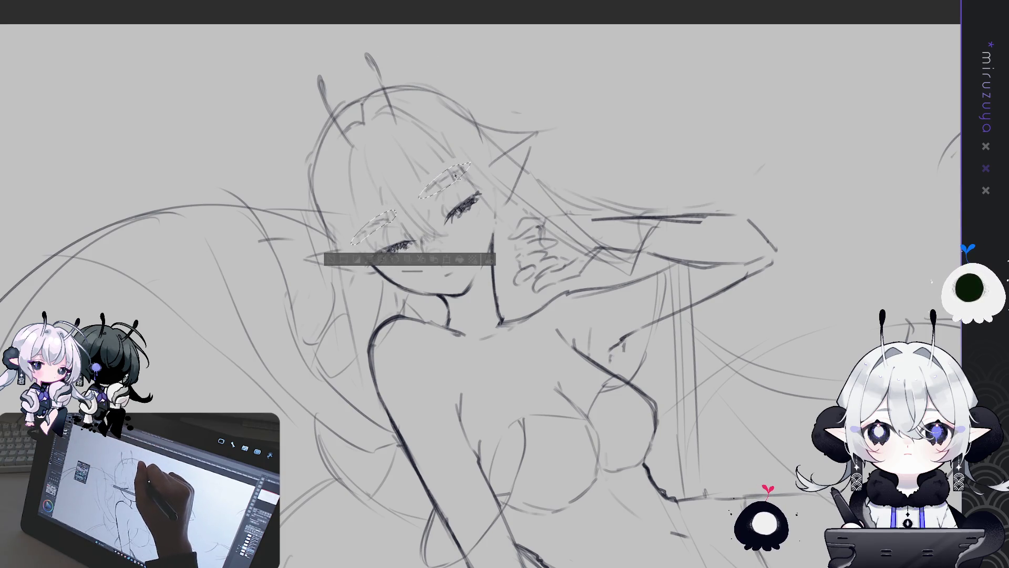
key(ctrl+d)
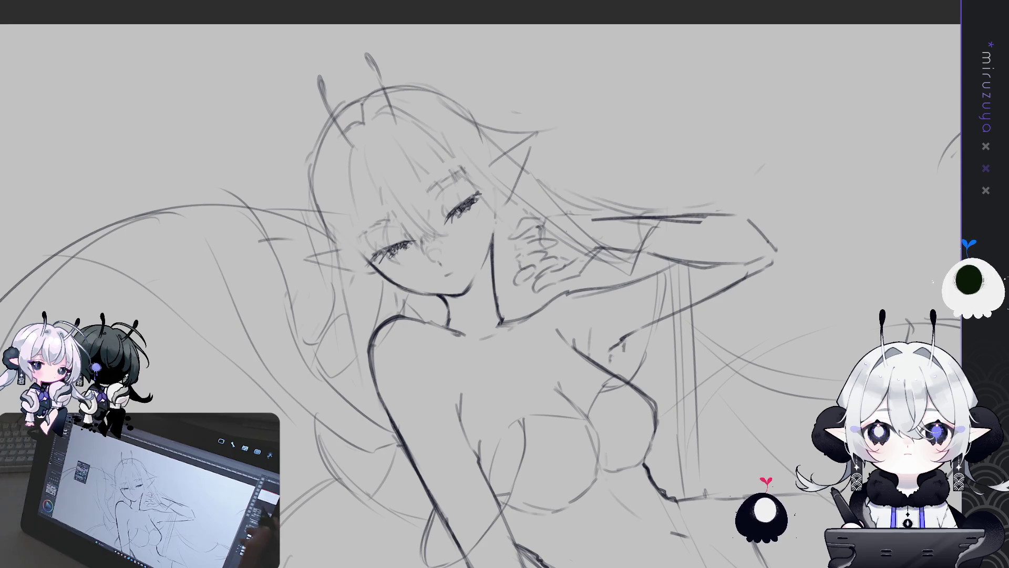
drag(653, 419, 659, 372)
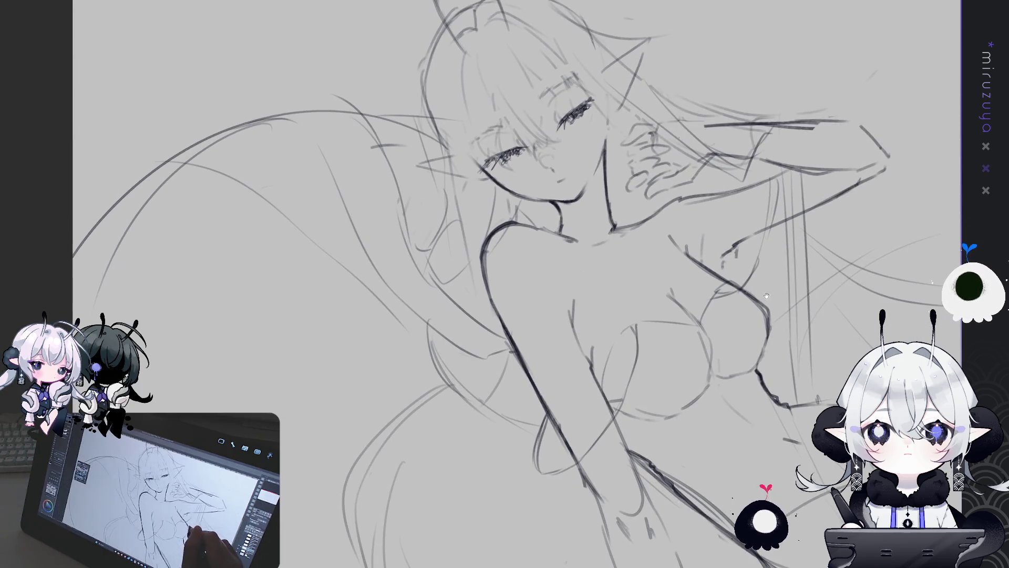
Mirror the view to check the sketch, then darken and thicken the neck line
key(h)
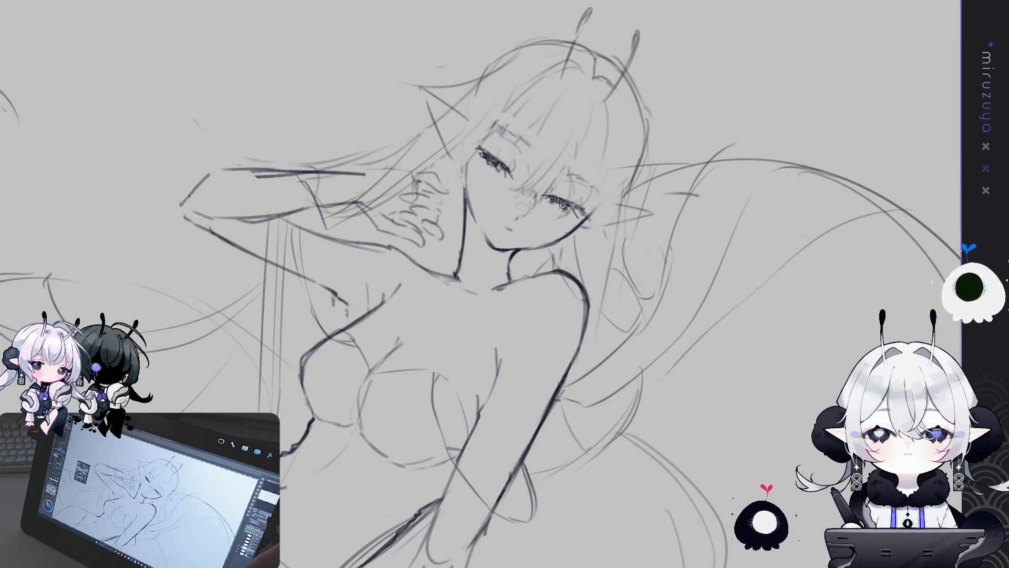
key(h)
drag(495, 192, 503, 261)
mouse_move(501, 195)
mouse_down()
mouse_move(497, 179)
mouse_move(504, 238)
mouse_up()
key(ctrl+z)
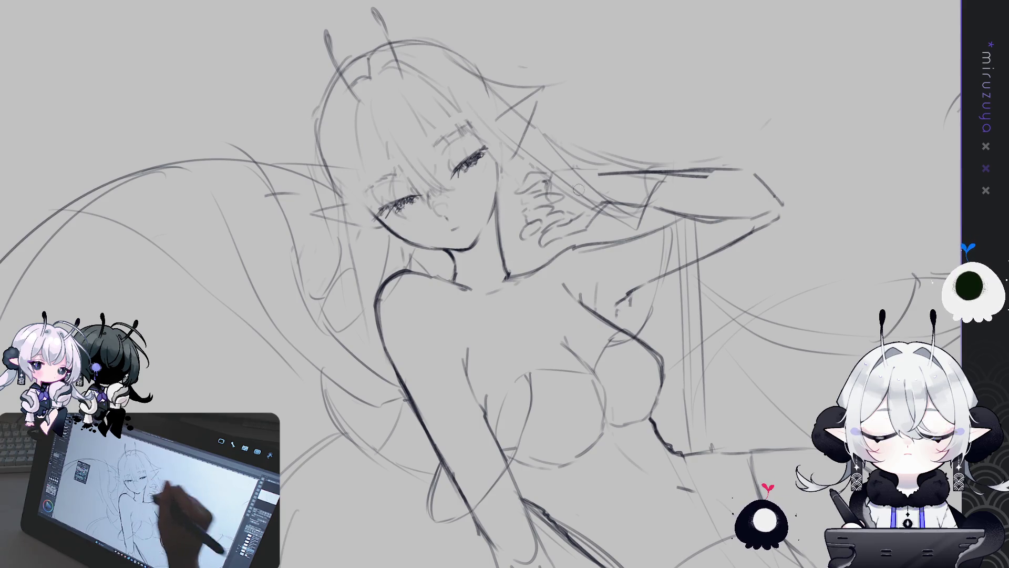
Pan down the figure and fit the whole reclining elf to the window
drag(677, 273, 686, 223)
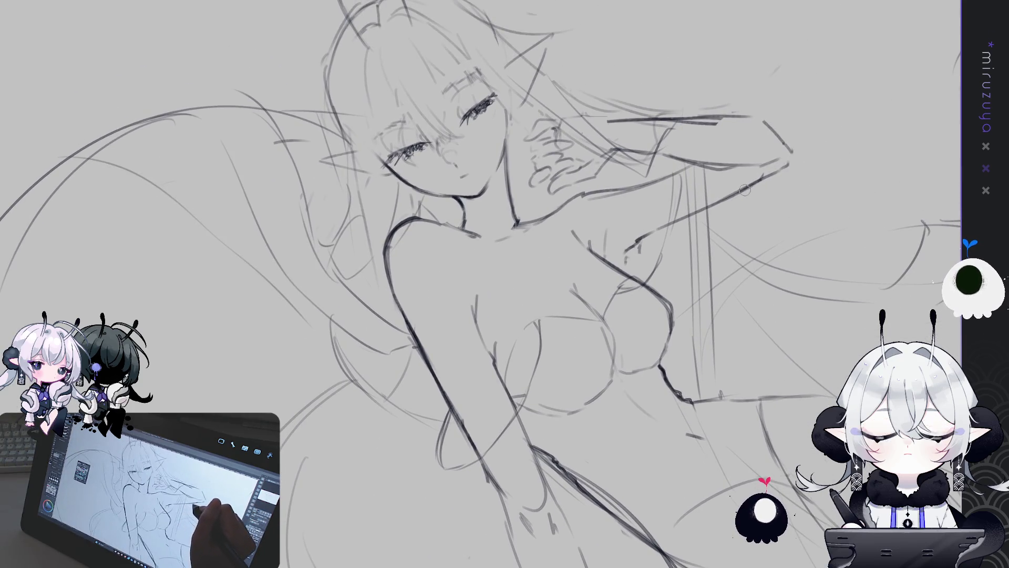
key(ctrl+0)
key(ctrl+z)
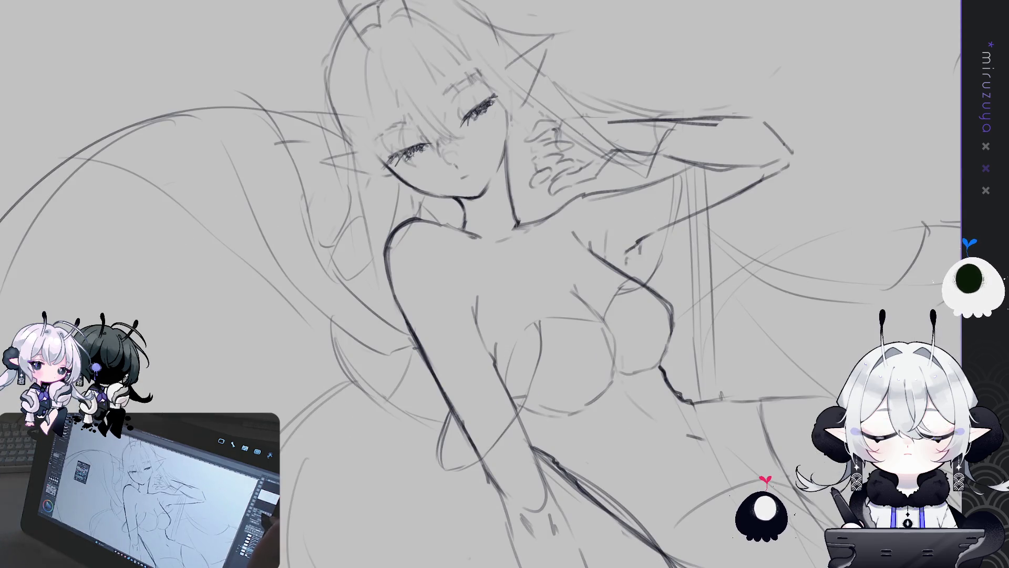
key(ctrl+0)
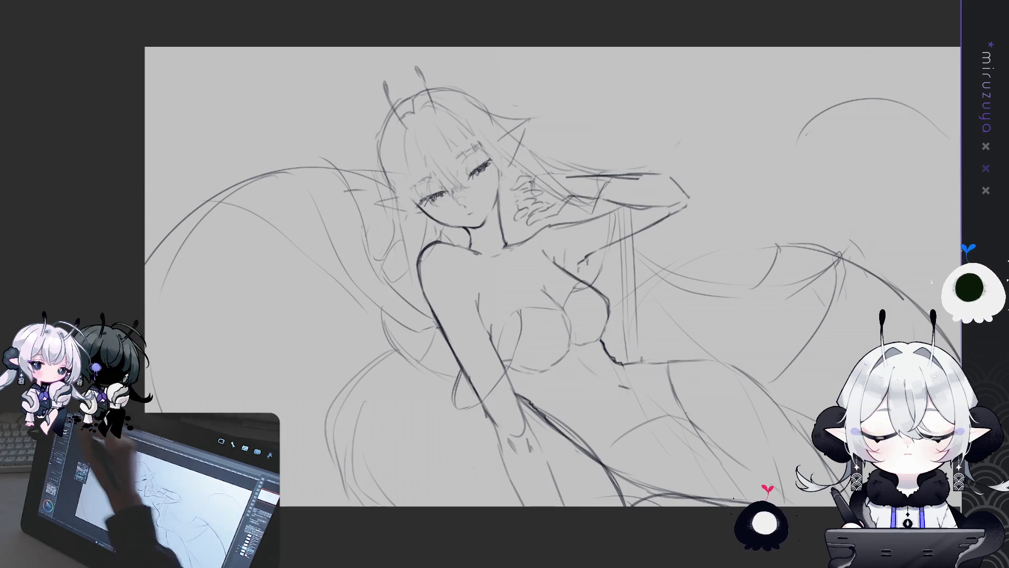
Sketch a collarbone line near the neck, lasso the head and start transforming it
drag(507, 242, 481, 246)
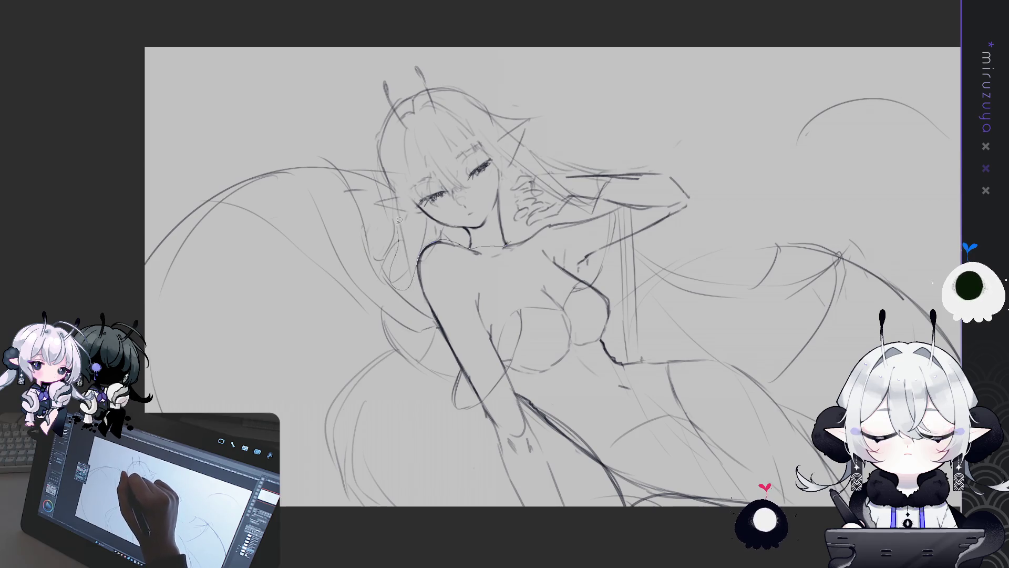
drag(370, 155, 524, 125)
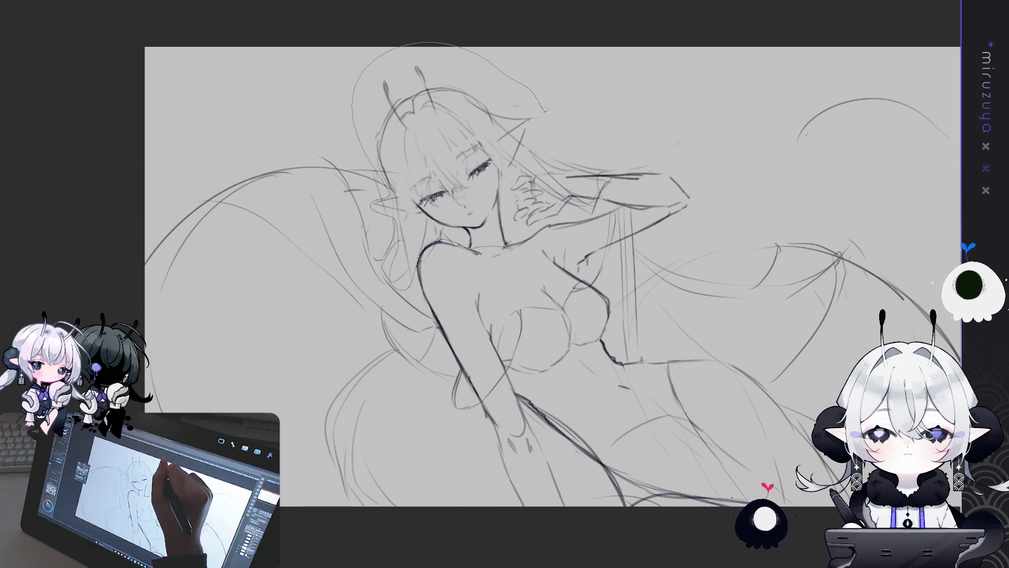
drag(506, 157, 374, 158)
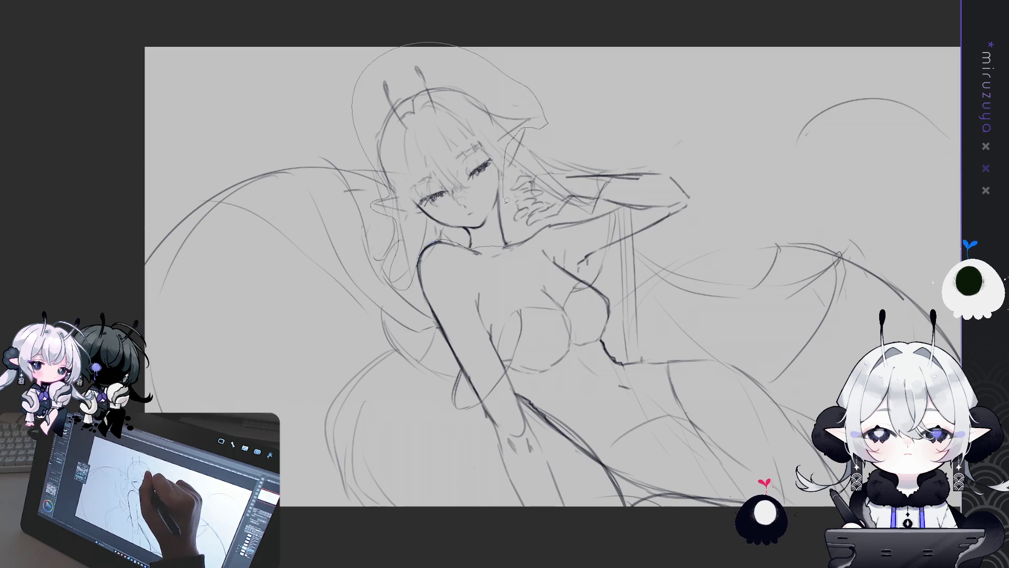
key(ctrl+t)
drag(550, 37, 545, 27)
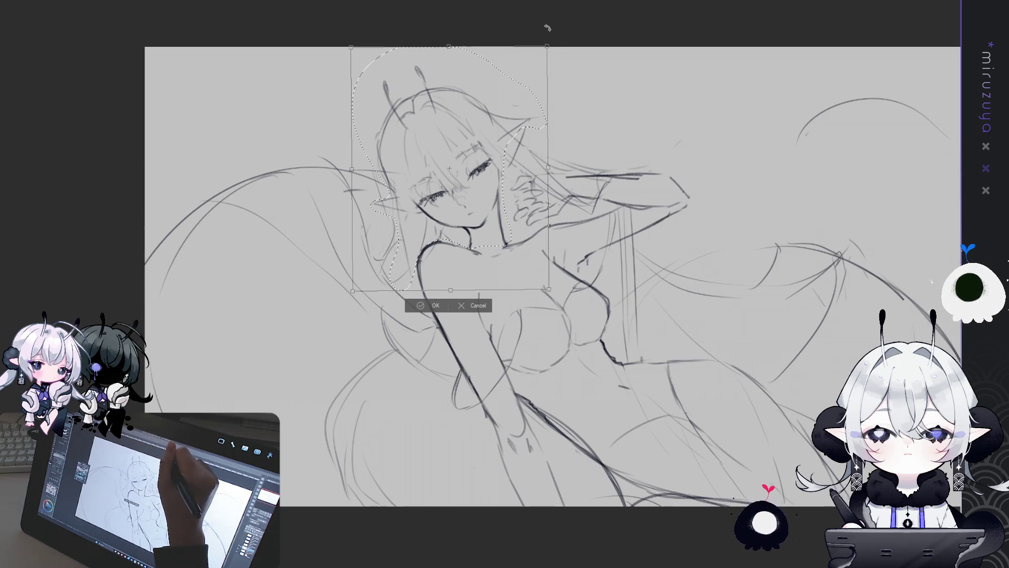
Lower the tilted head slightly, commit the transform and clear the selection
drag(453, 200, 452, 201)
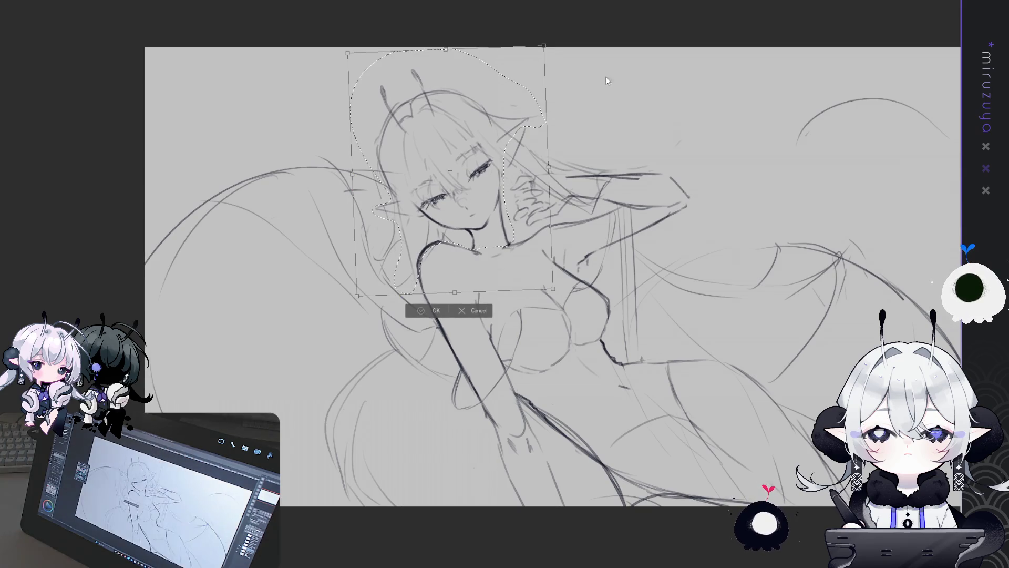
key(Return)
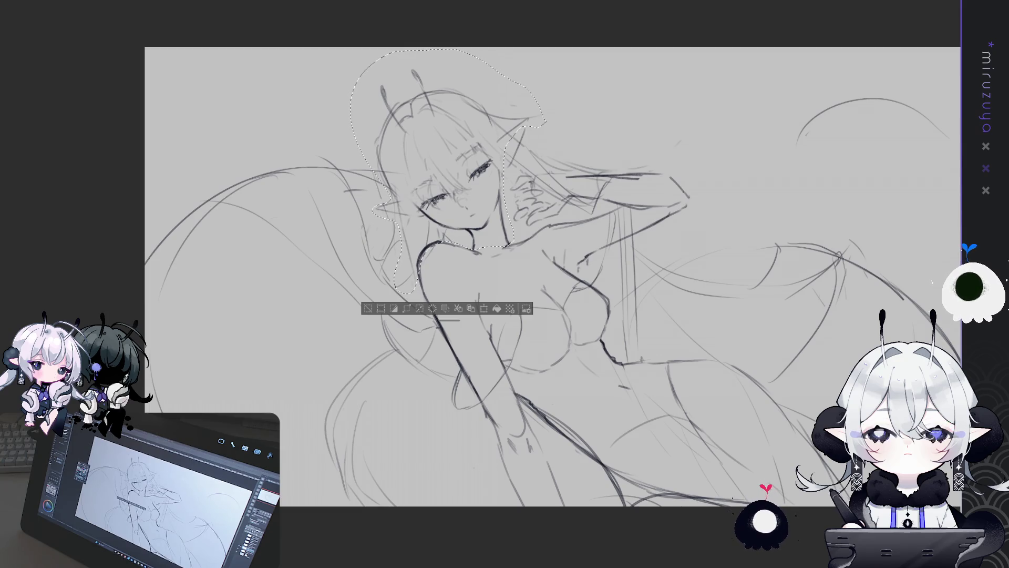
click(367, 308)
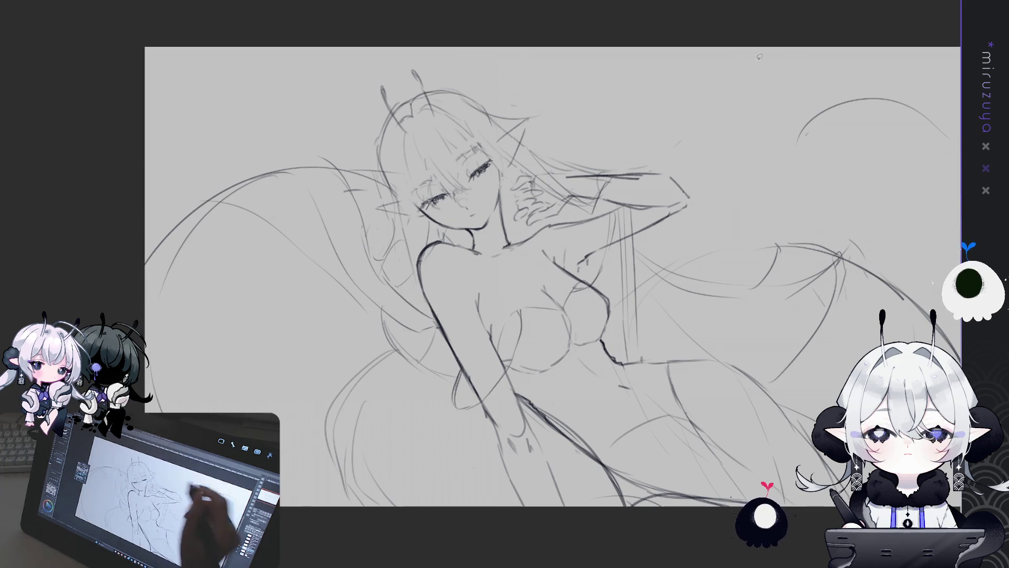
Check proportions in a mirrored view, then zoom in and centre on the face
drag(889, 322, 850, 307)
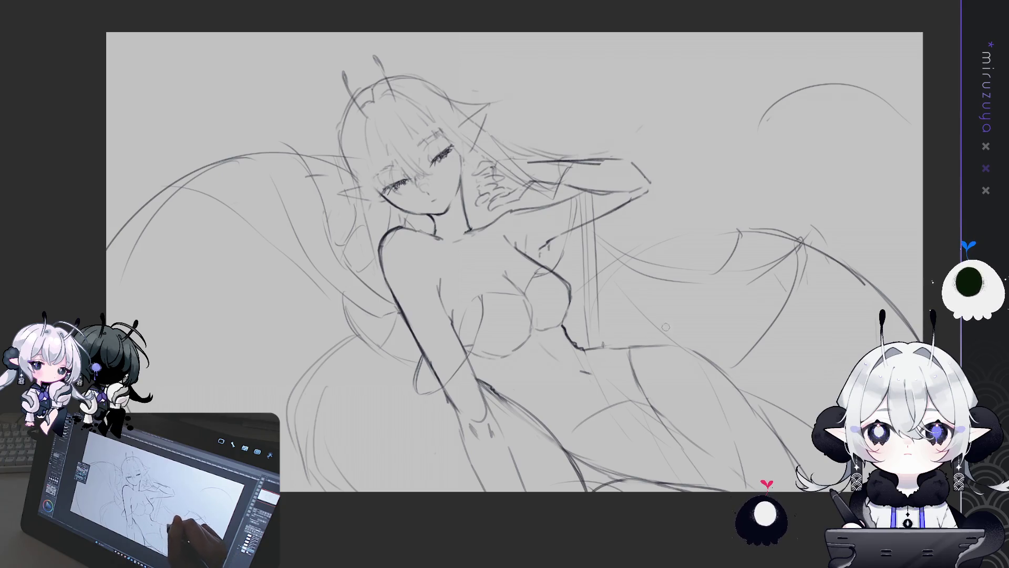
drag(774, 302, 848, 355)
key(h)
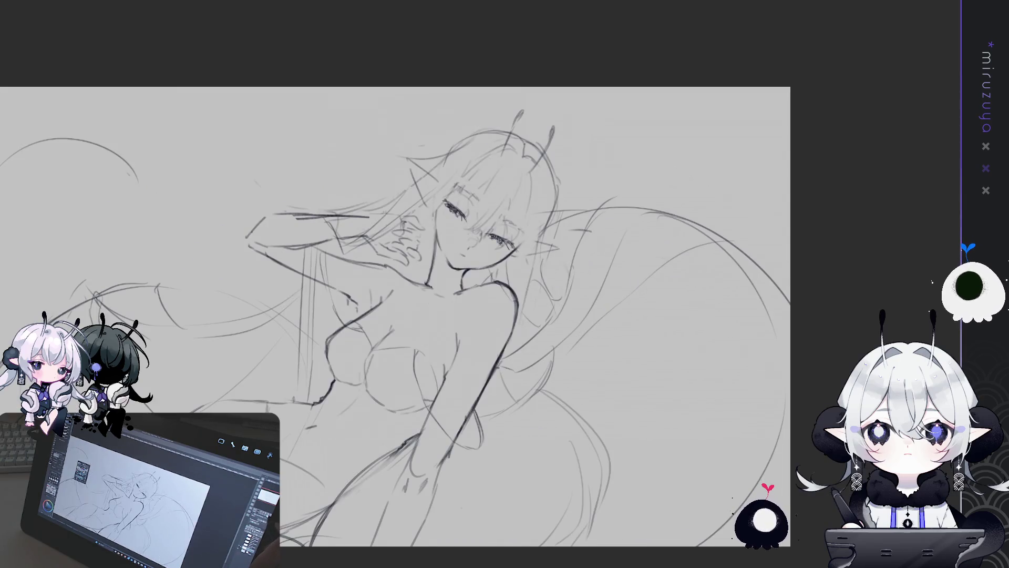
drag(741, 296, 885, 299)
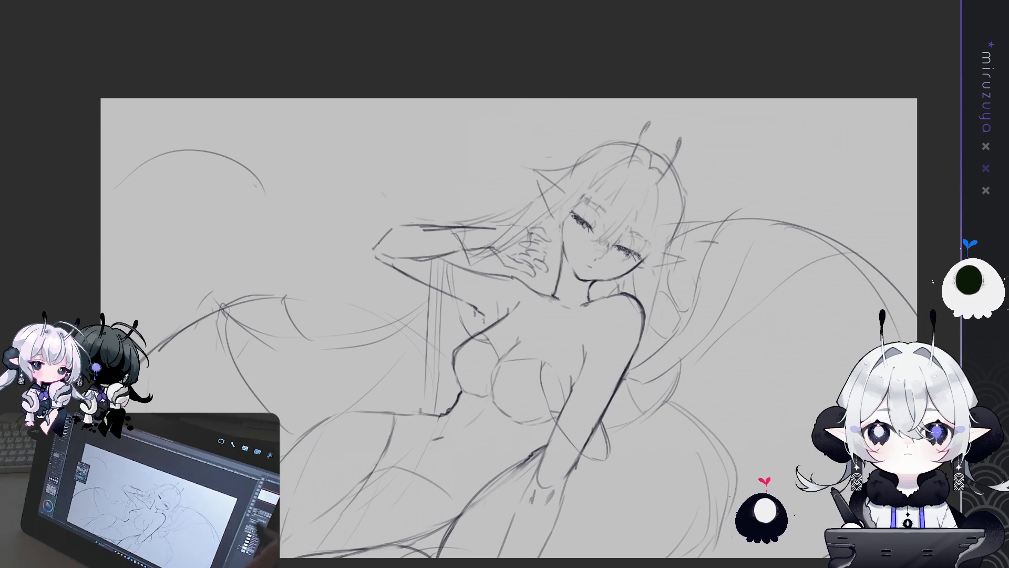
key(h)
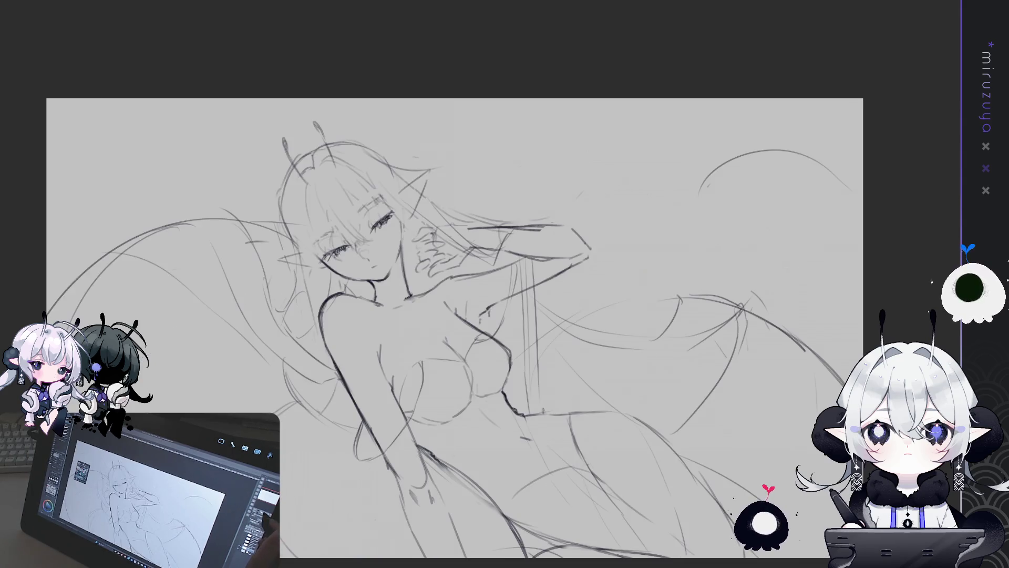
scroll(441, 208, up, 3)
drag(597, 284, 805, 377)
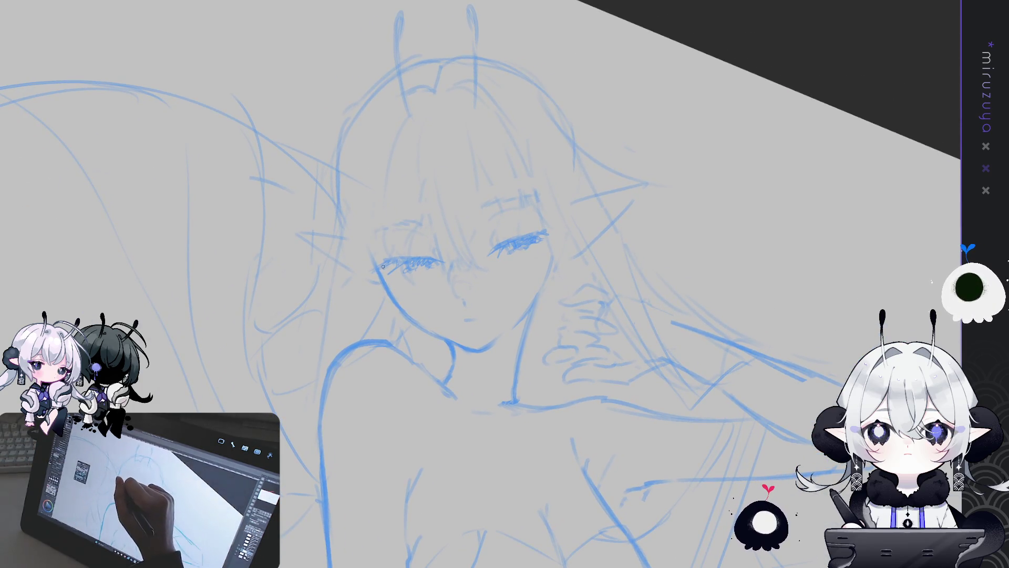
Ink the left cheek outline in dark line, redrawing it until it sits right
drag(369, 252, 388, 287)
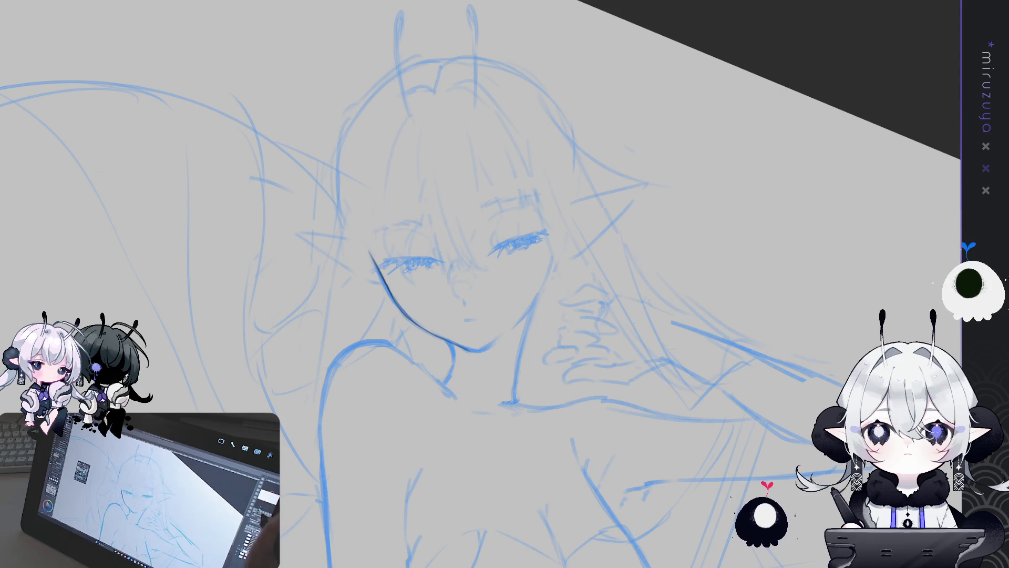
scroll(524, 289, up, 2)
scroll(524, 289, up, 2)
drag(400, 247, 373, 209)
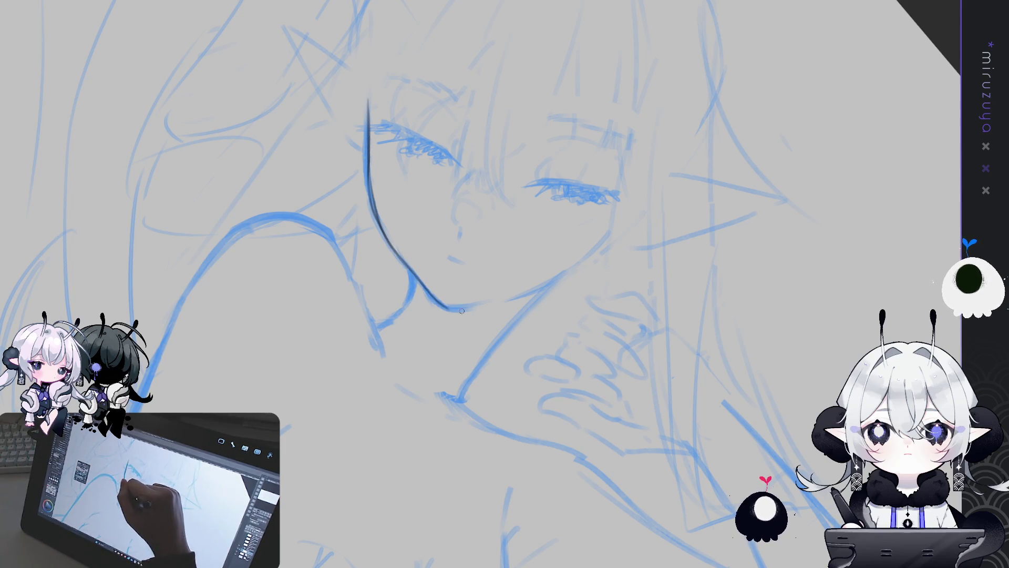
key(h)
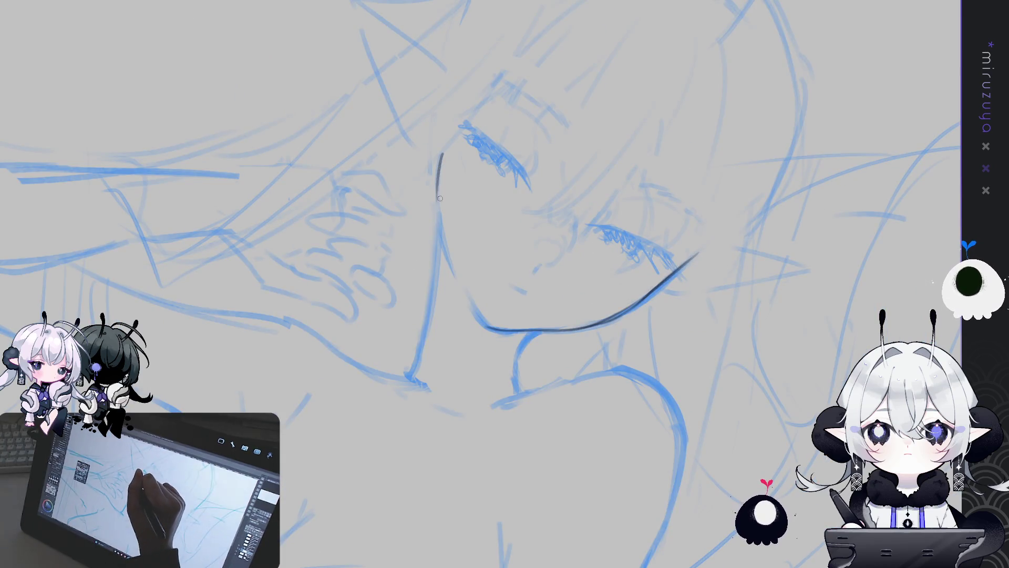
drag(443, 150, 439, 195)
key(ctrl+z)
drag(443, 151, 441, 213)
key(ctrl+z)
drag(442, 154, 439, 212)
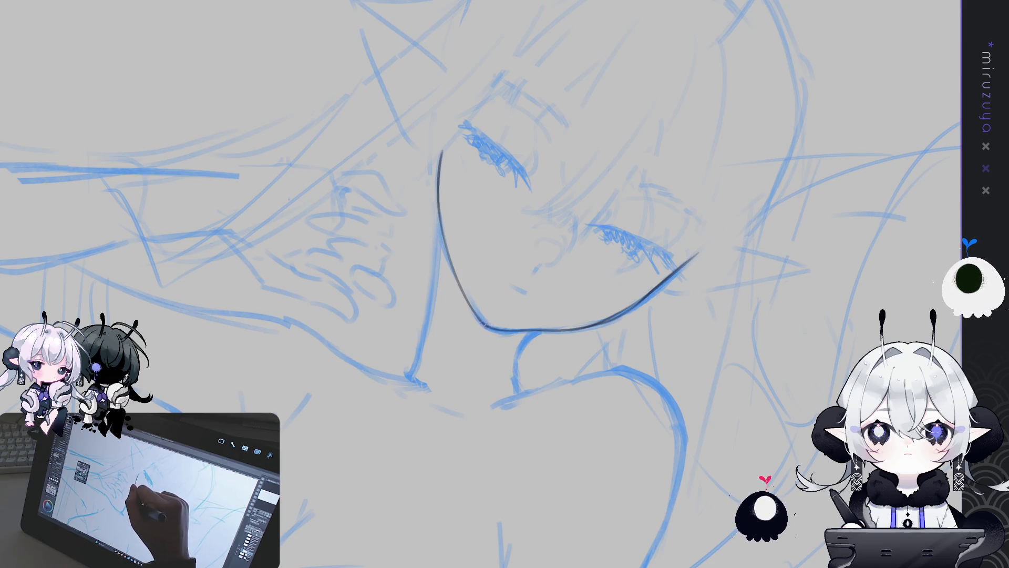
key(h)
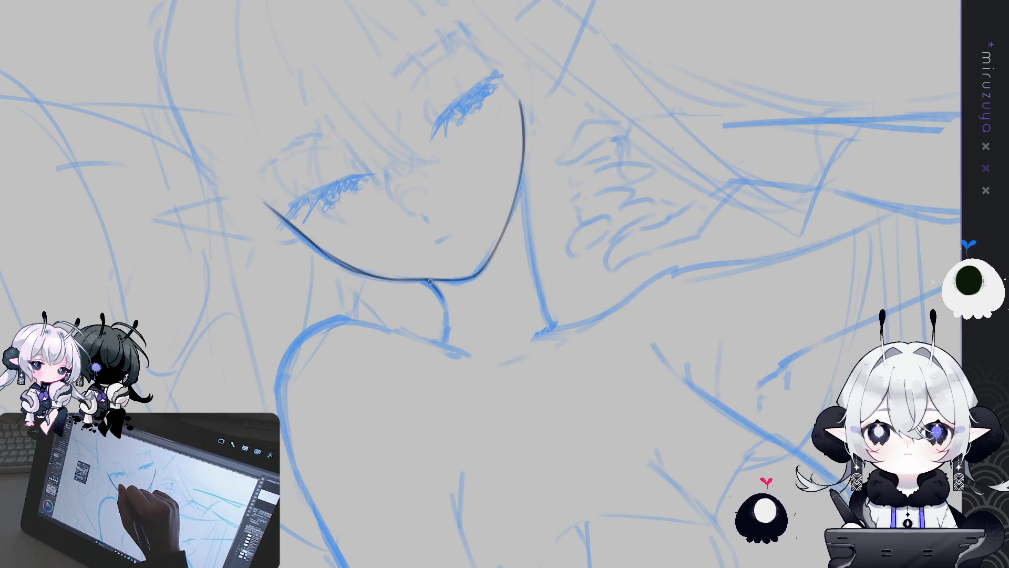
Ink the neck below the chin and the jaw line extending down the neck
mouse_move(425, 281)
mouse_down()
mouse_move(440, 298)
mouse_move(447, 340)
mouse_up()
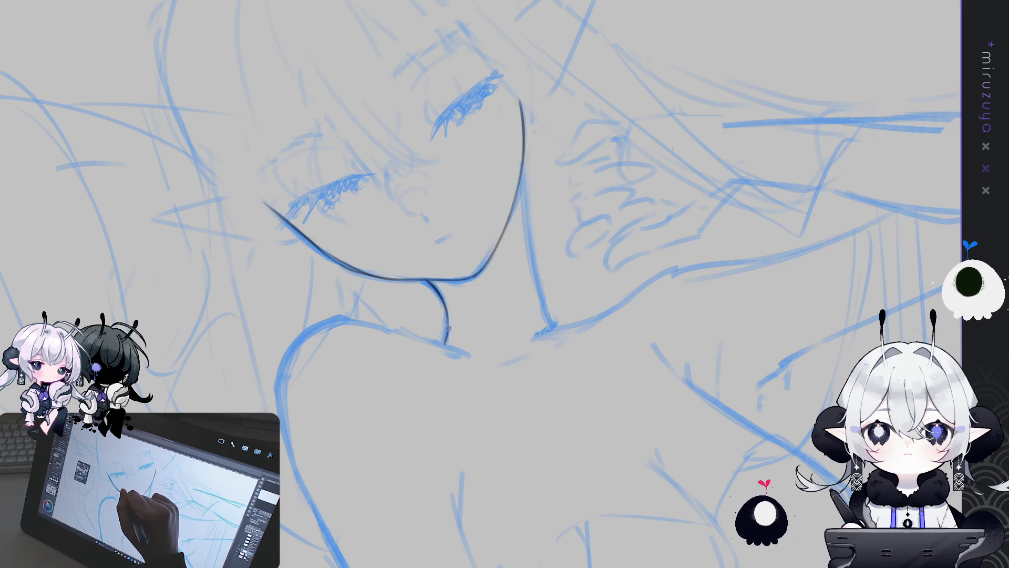
drag(522, 161, 526, 195)
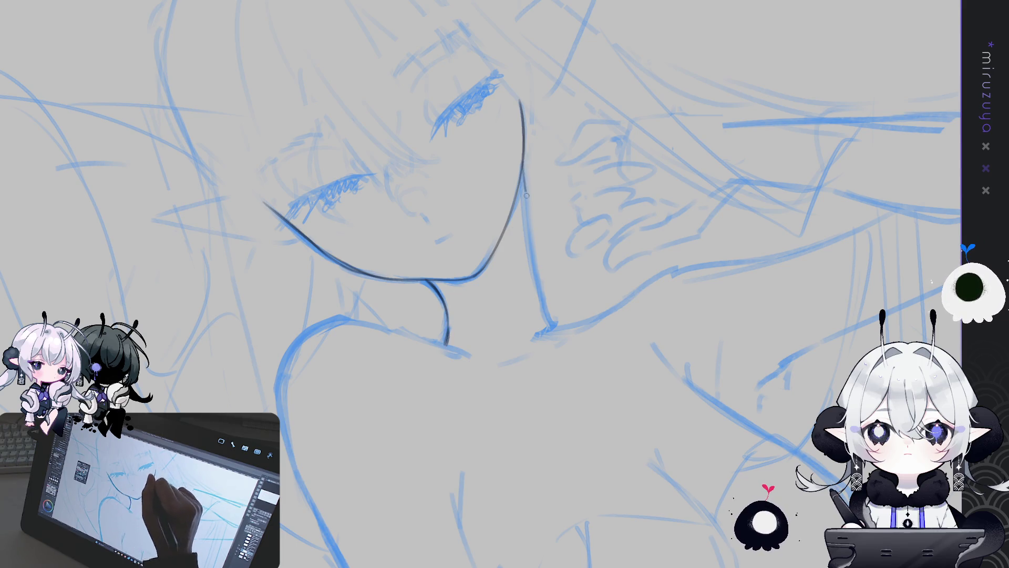
drag(523, 155, 533, 269)
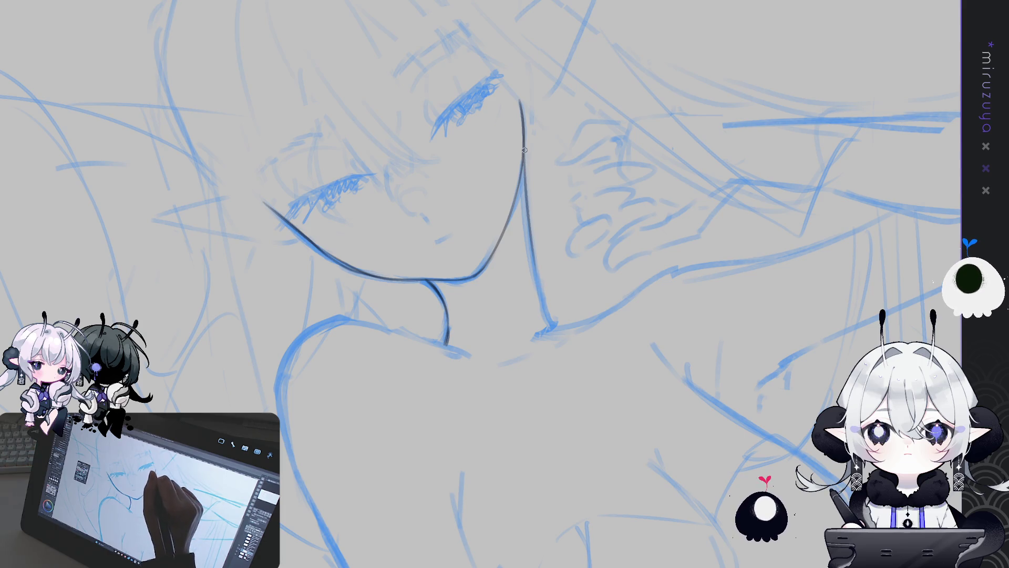
drag(528, 223, 543, 298)
drag(531, 238, 552, 321)
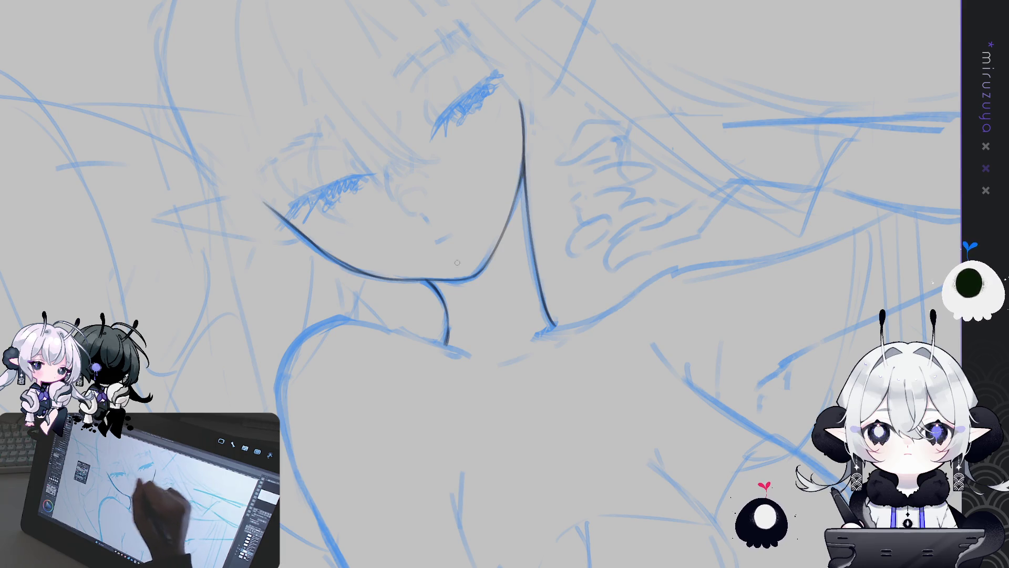
Check the face mirrored, then try and discard a trial line left of the chin
key(h)
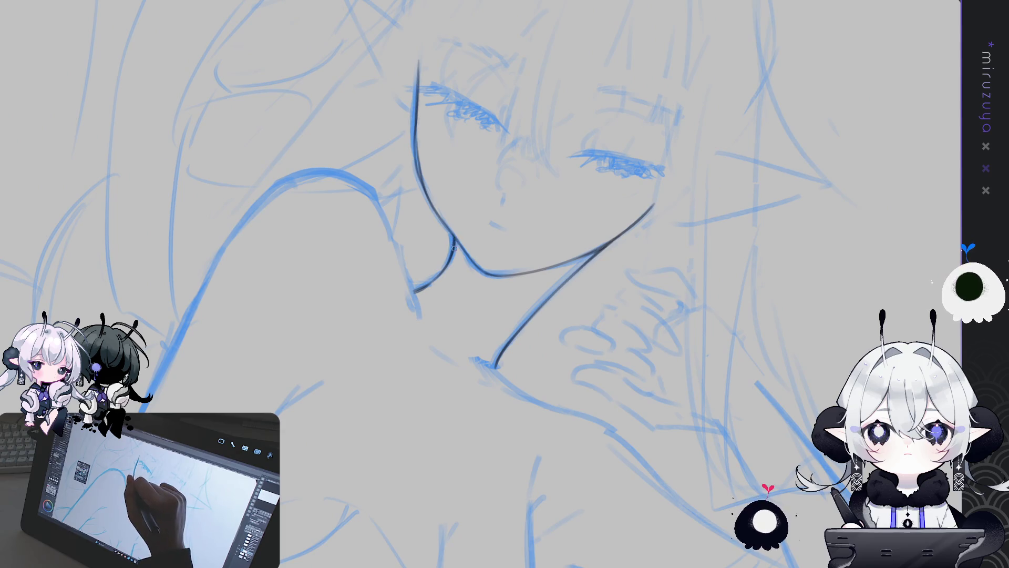
key(h)
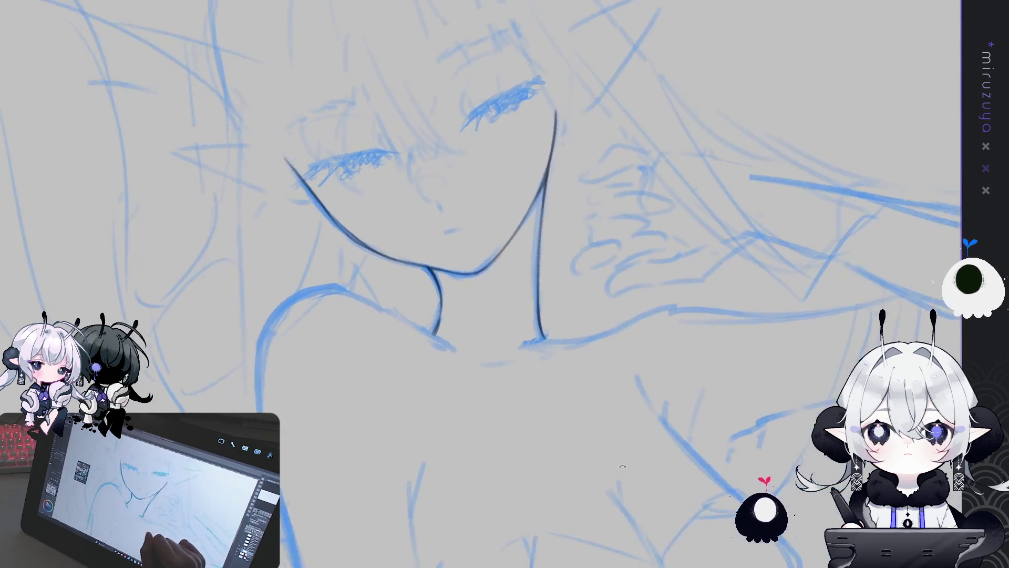
drag(616, 478, 589, 501)
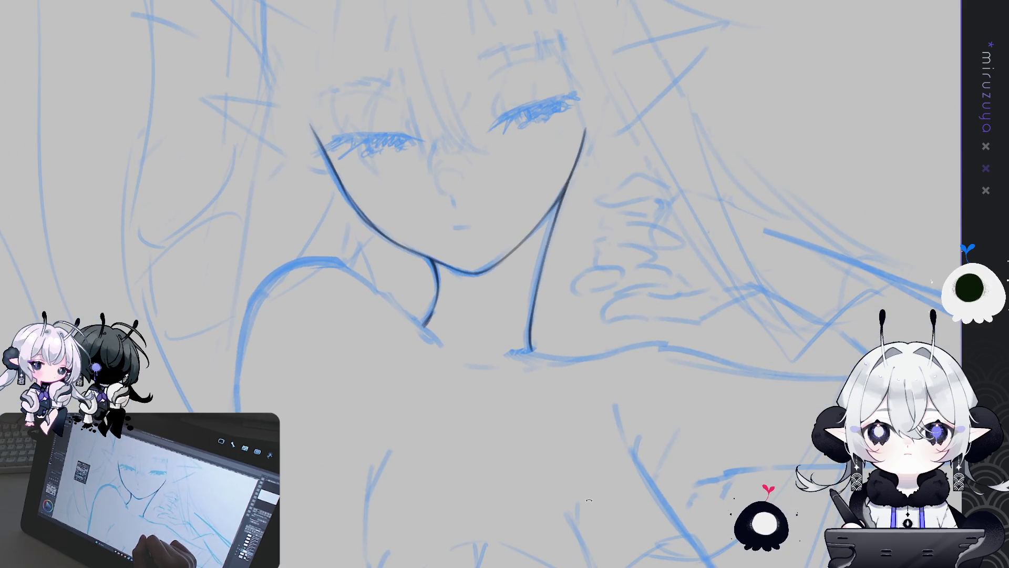
drag(760, 402, 764, 431)
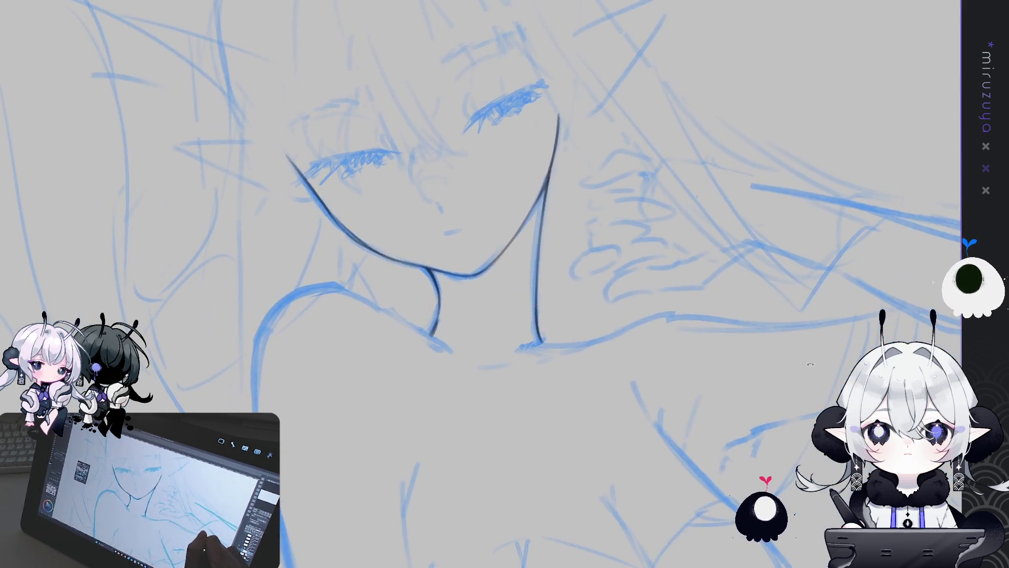
drag(371, 226, 405, 276)
drag(368, 223, 411, 306)
key(ctrl+z)
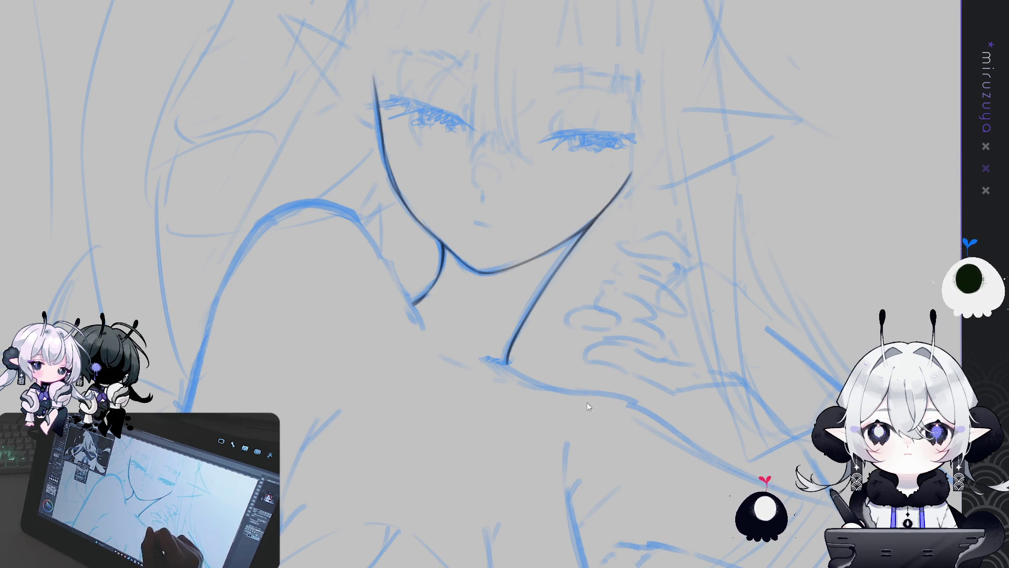
Ink the shoulder and neck curve and extend the chin line down to the neck
drag(414, 253, 522, 246)
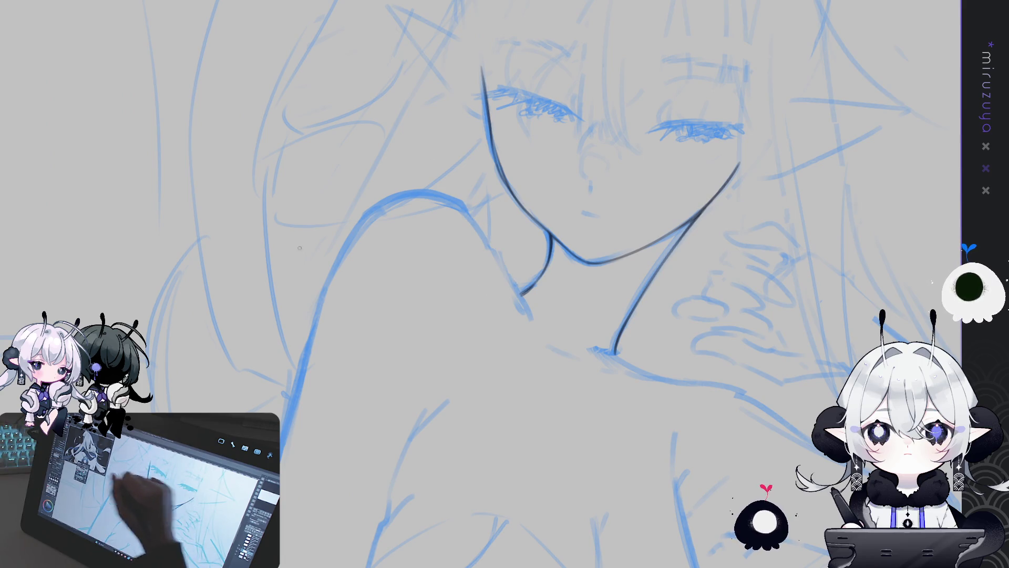
drag(470, 213, 514, 283)
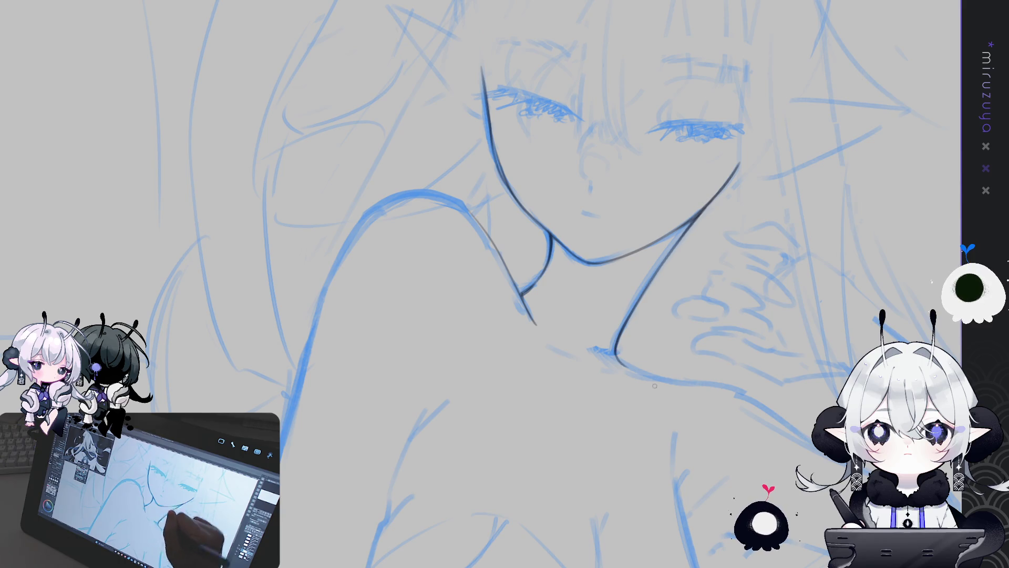
scroll(626, 361, up, 5)
drag(765, 154, 452, 283)
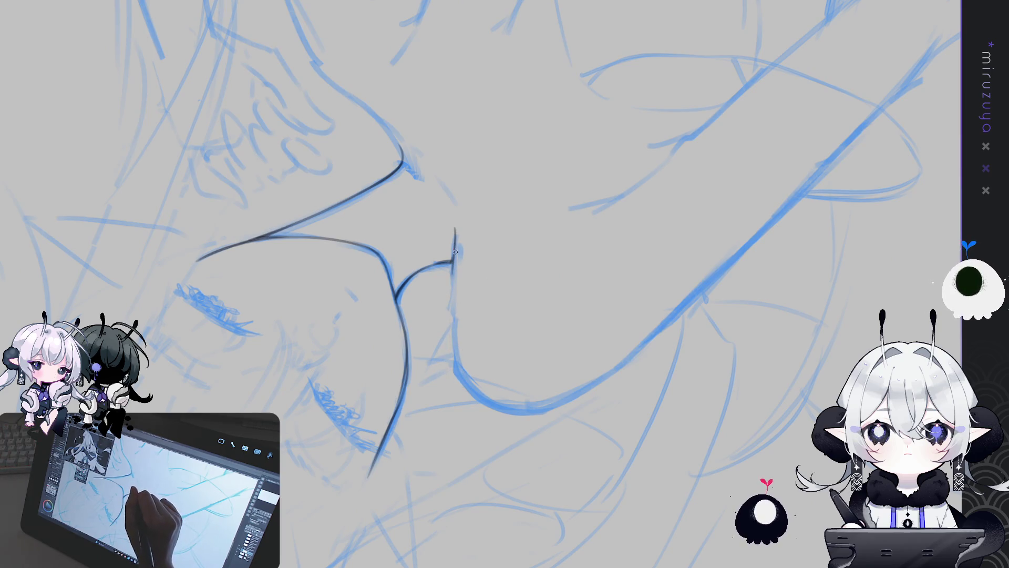
drag(455, 251, 458, 532)
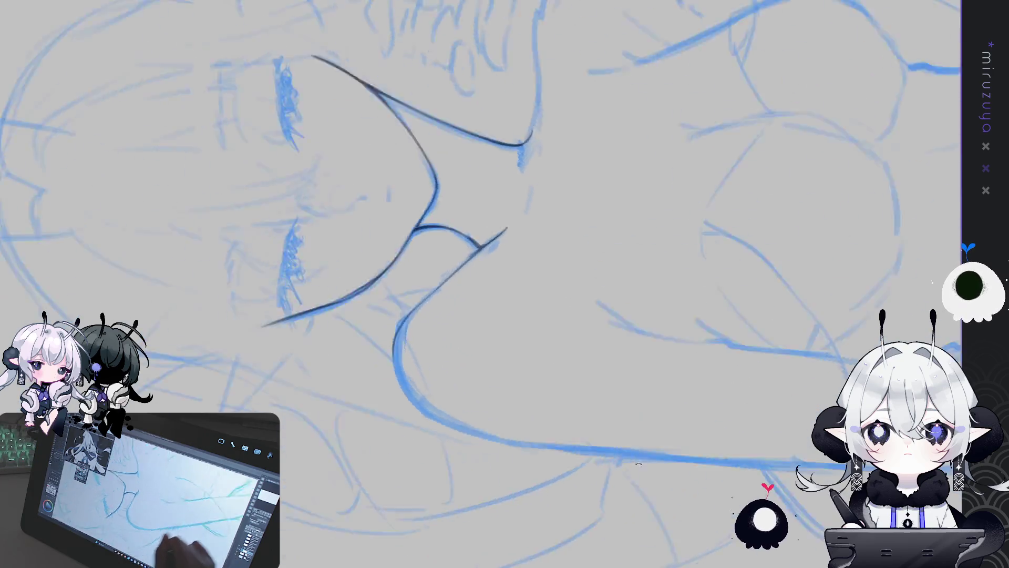
Check the inking in a mirrored view and zoom out to the whole figure
key(ctrl+0)
key(h)
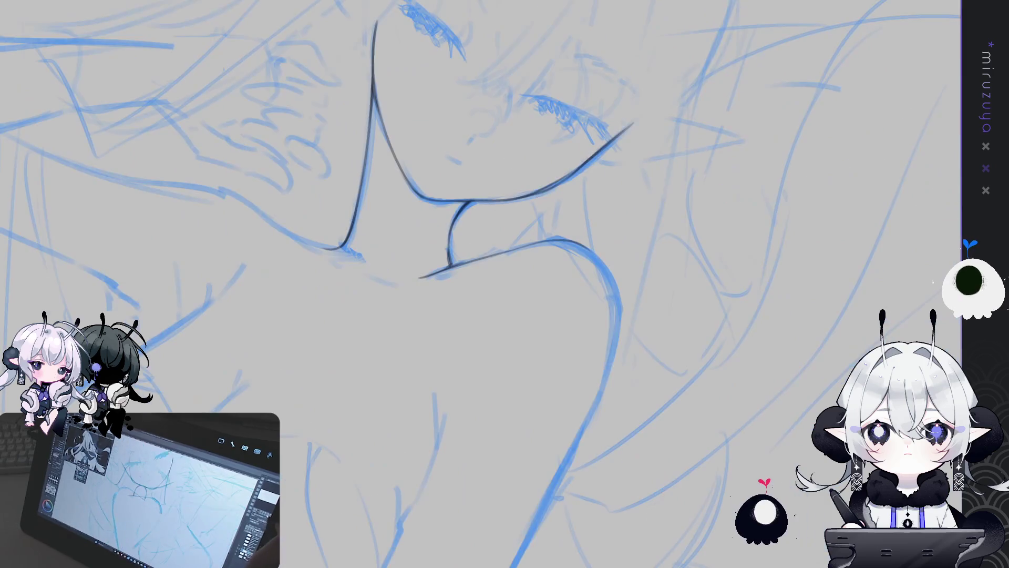
drag(840, 255, 830, 295)
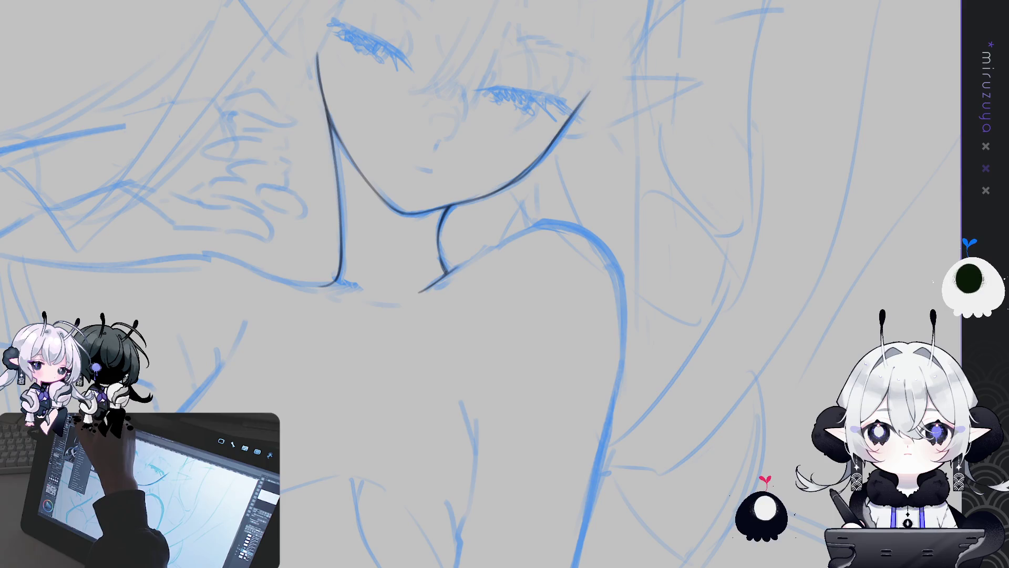
key(ctrl+0)
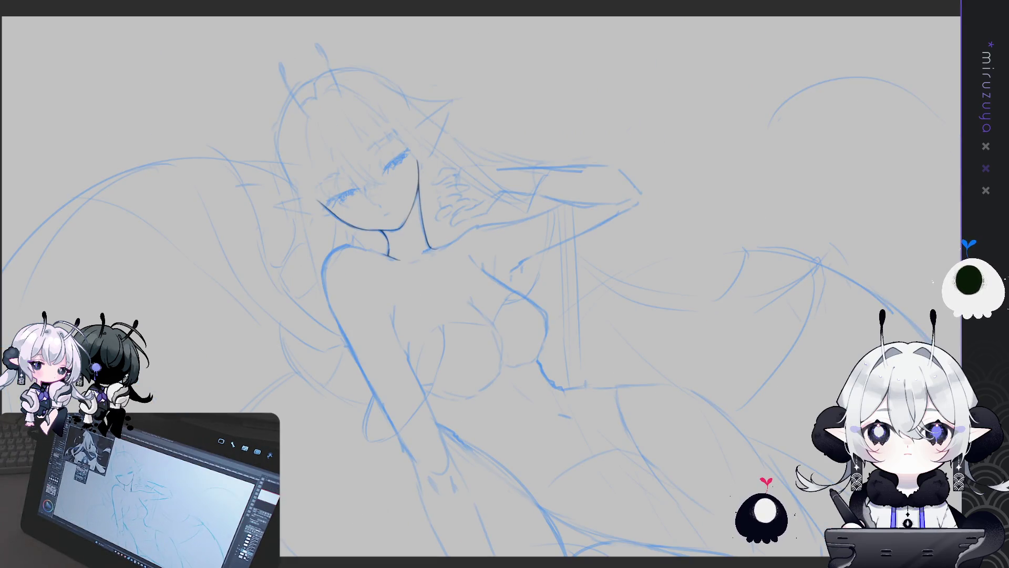
scroll(368, 237, up, 3)
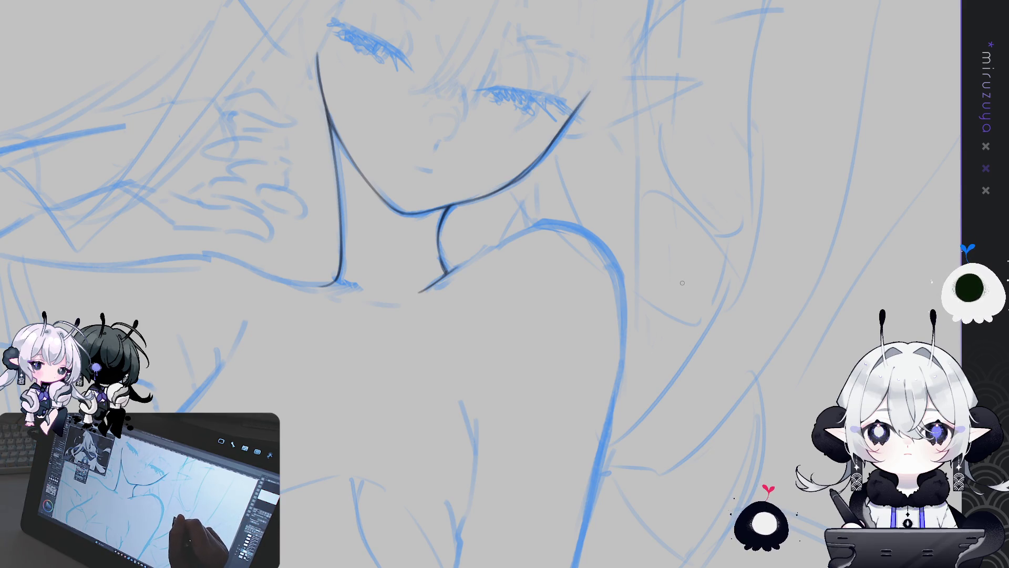
scroll(679, 290, down, 2)
Add a short neck stroke, enlarge the brush and trace the shoulder curve to the chin line
mouse_move(679, 290)
mouse_down()
mouse_move(772, 316)
mouse_move(683, 295)
mouse_up()
drag(442, 287, 447, 326)
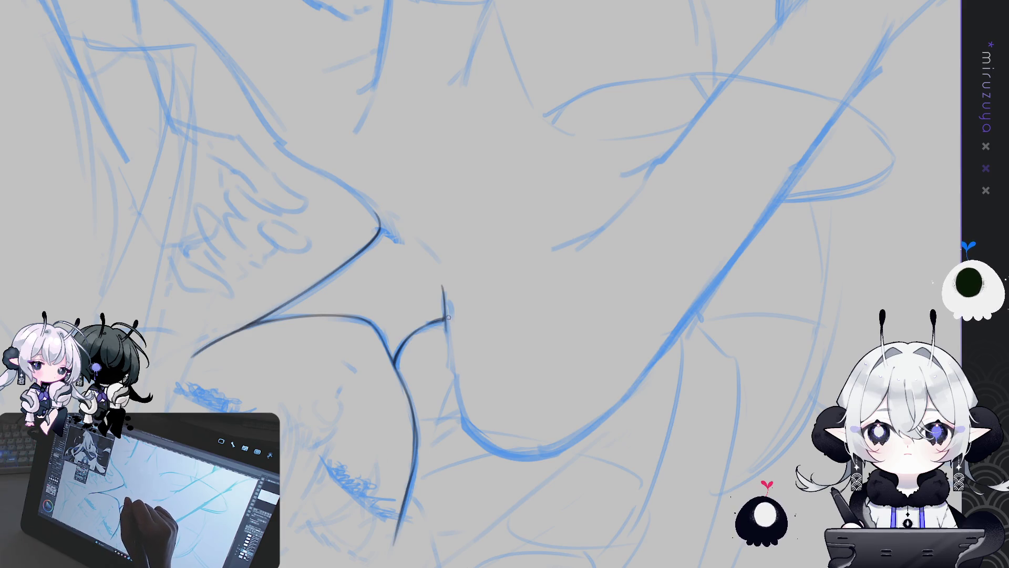
key(ctrl+z)
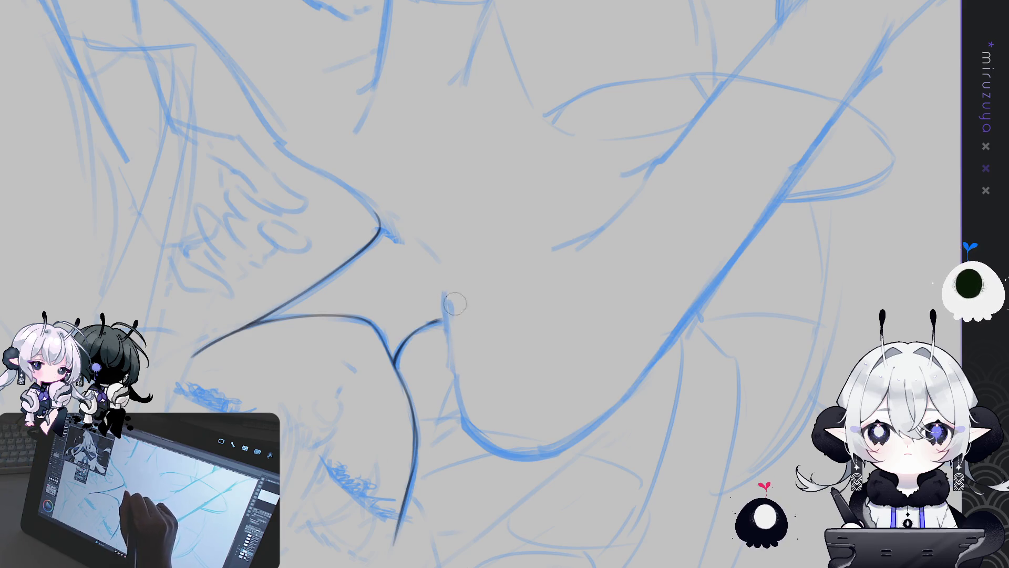
key(ctrl+y)
mouse_move(446, 291)
mouse_down()
mouse_move(630, 291)
mouse_move(452, 291)
mouse_up()
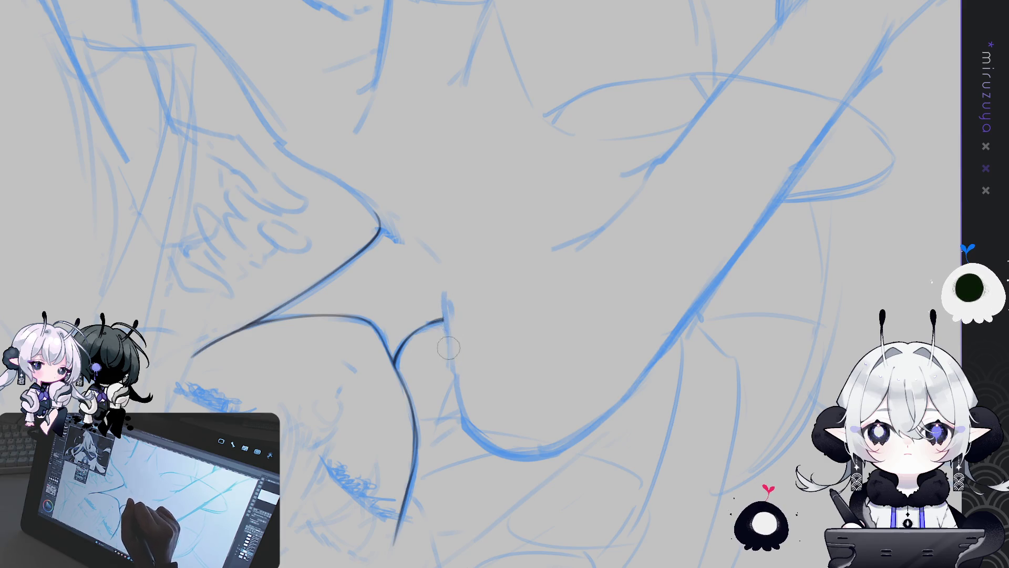
mouse_move(455, 219)
mouse_down()
mouse_move(339, 456)
mouse_move(497, 219)
mouse_up()
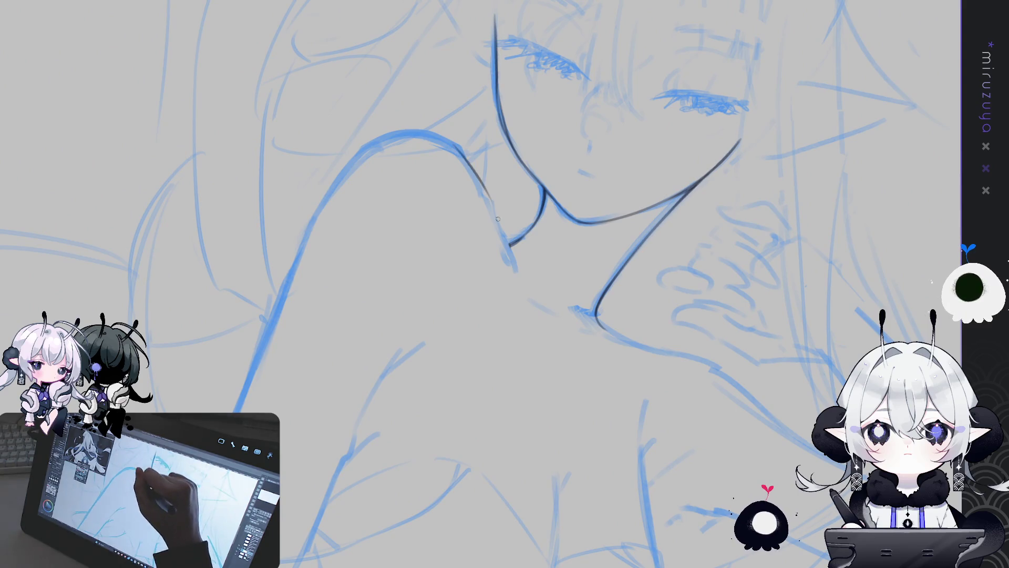
drag(461, 153, 509, 246)
drag(487, 193, 514, 262)
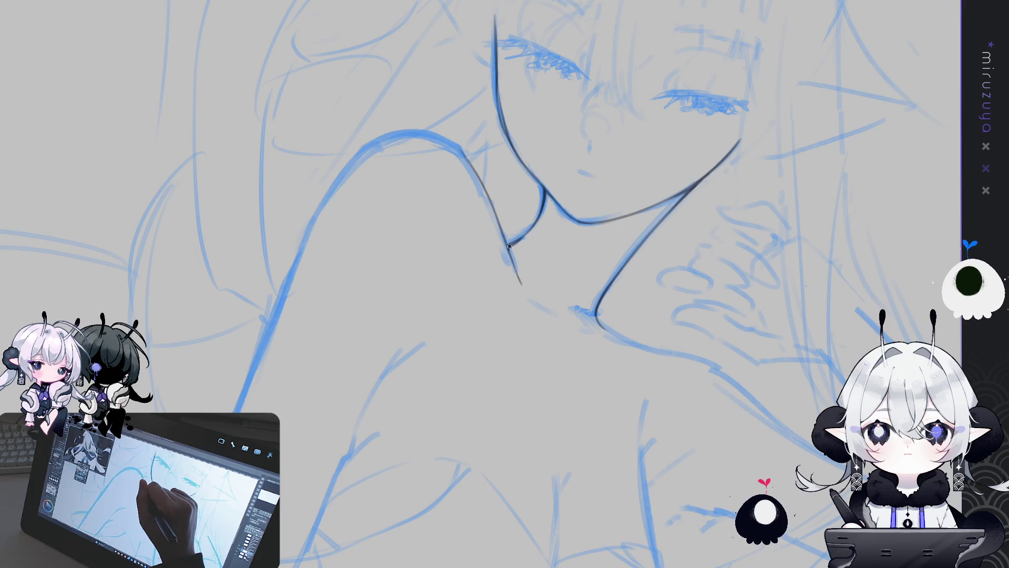
Trace the neck curve and ink the shoulder curve down from the neck
scroll(533, 179, down, 3)
drag(533, 179, 604, 315)
scroll(682, 457, up, 3)
mouse_move(682, 457)
mouse_down()
mouse_move(483, 193)
mouse_move(480, 205)
mouse_up()
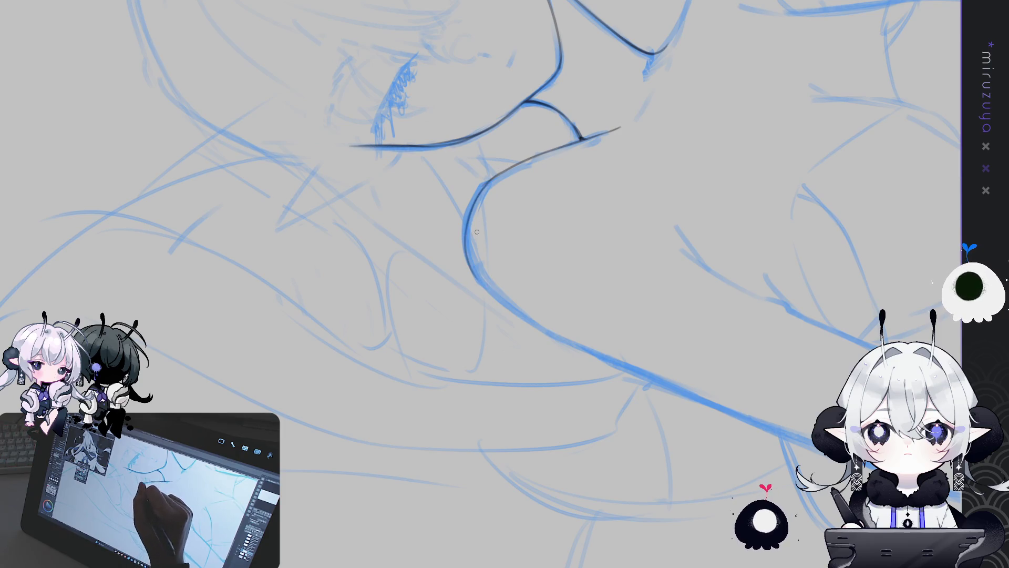
mouse_move(488, 183)
mouse_down()
mouse_move(480, 277)
mouse_move(668, 480)
mouse_move(621, 307)
mouse_up()
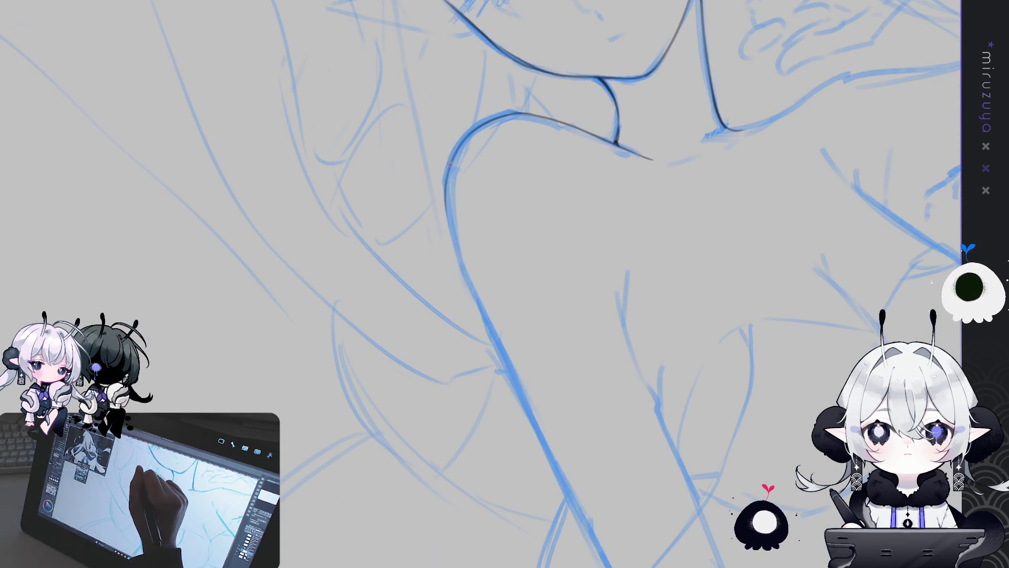
drag(447, 181, 500, 351)
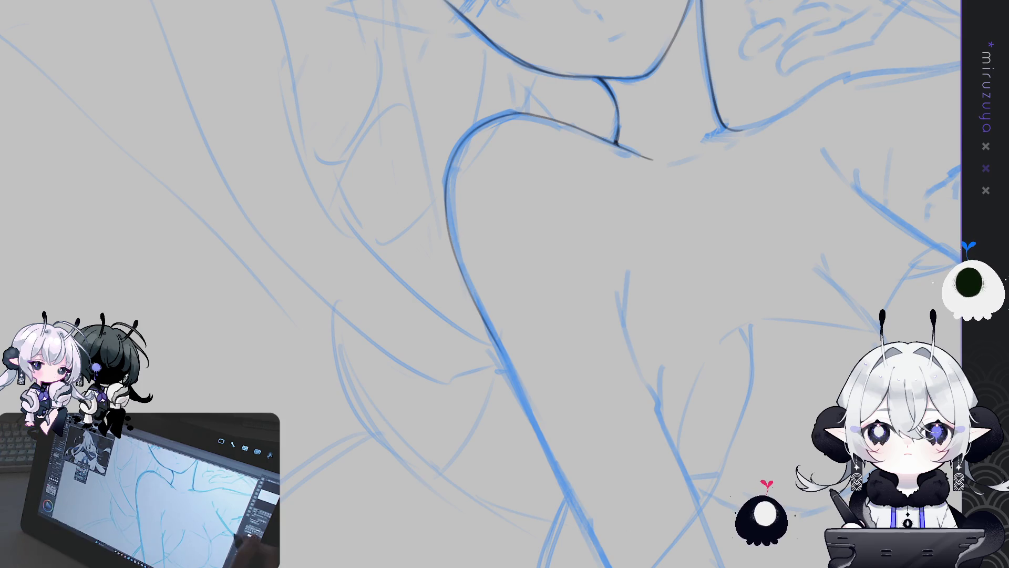
mouse_move(433, 340)
mouse_down()
mouse_move(301, 258)
mouse_move(269, 211)
mouse_up()
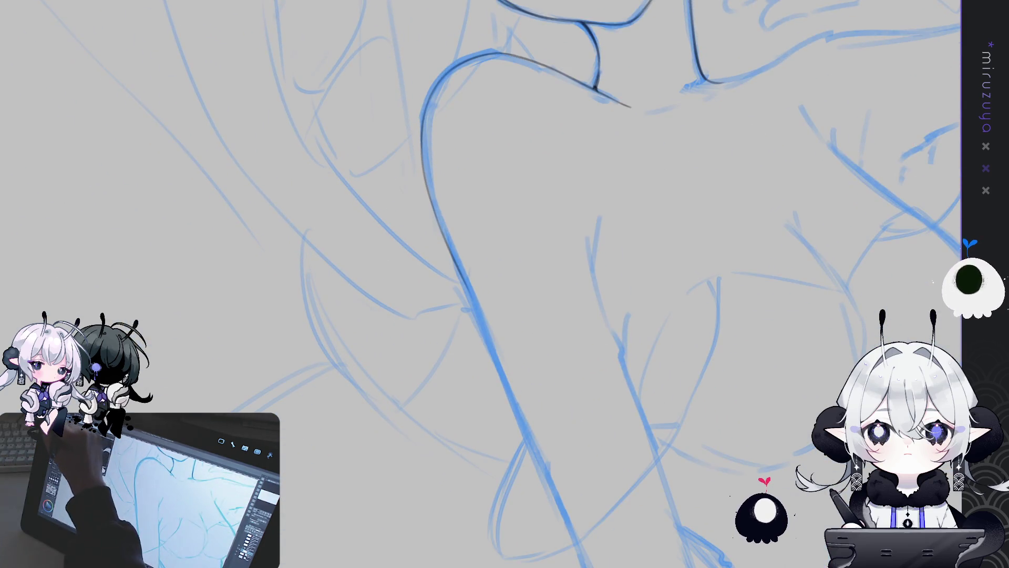
Ink the shoulder outline and trace the arm's edge down its length
drag(427, 107, 450, 250)
key(ctrl+z)
drag(471, 296, 525, 429)
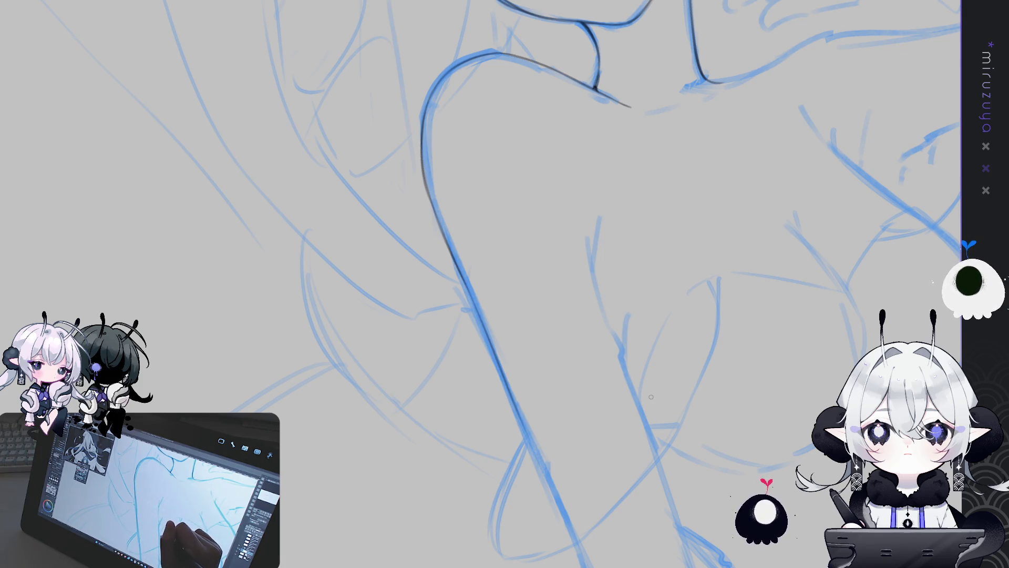
mouse_move(686, 473)
mouse_down()
mouse_move(605, 330)
mouse_move(598, 290)
mouse_up()
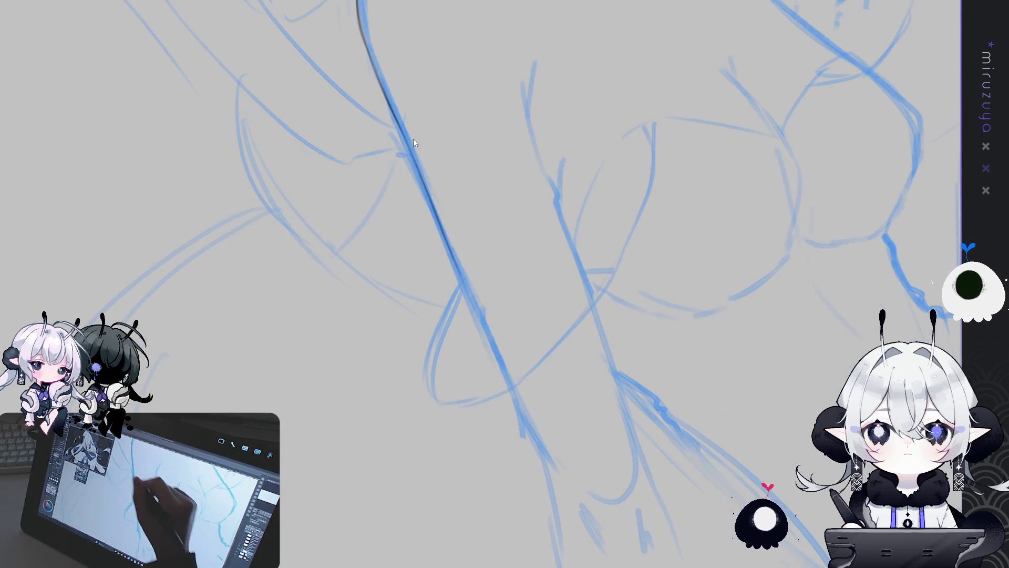
drag(406, 137, 483, 310)
drag(411, 150, 427, 193)
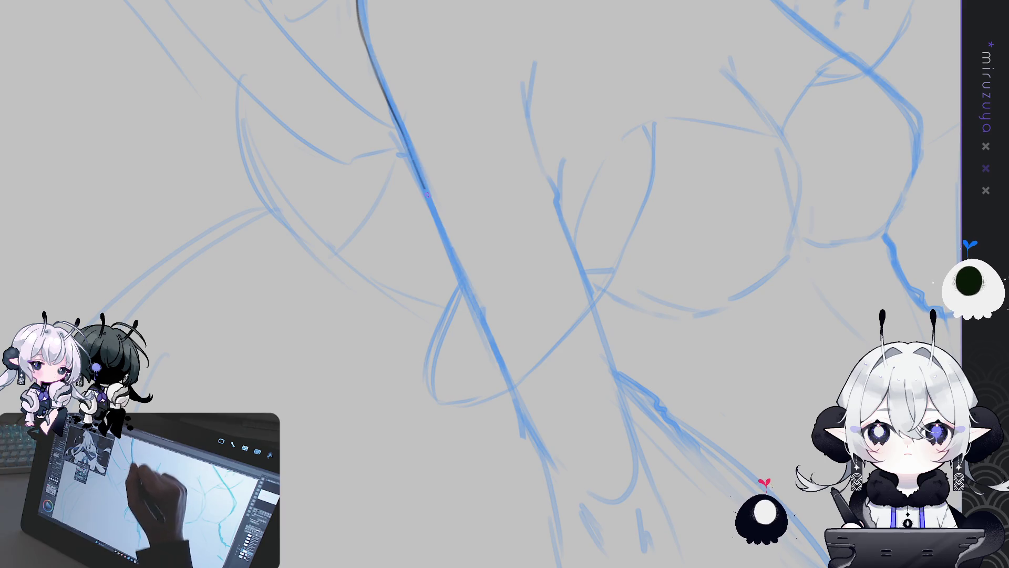
drag(408, 139, 468, 288)
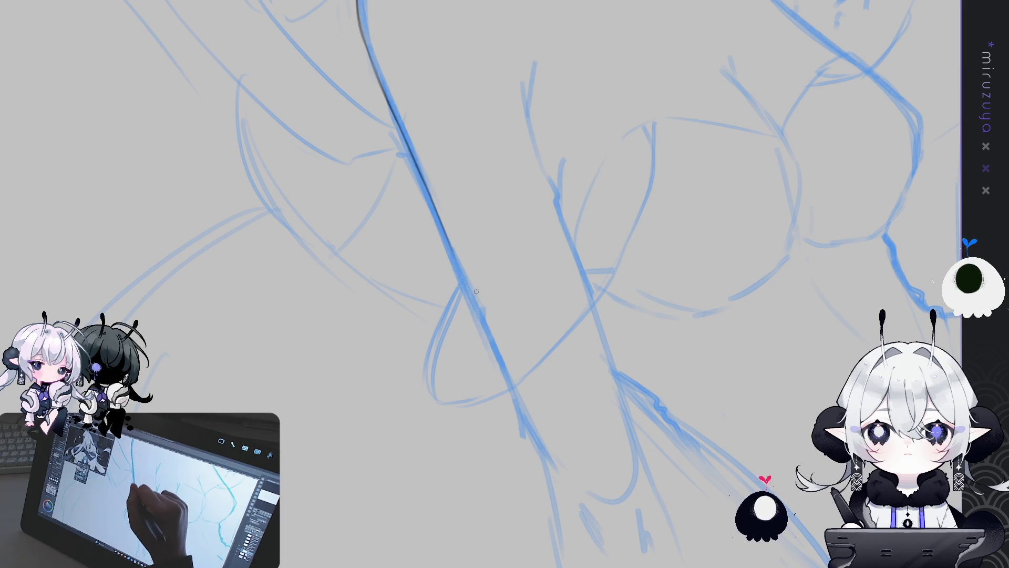
drag(477, 304, 532, 416)
key(ctrl+z)
drag(456, 253, 542, 457)
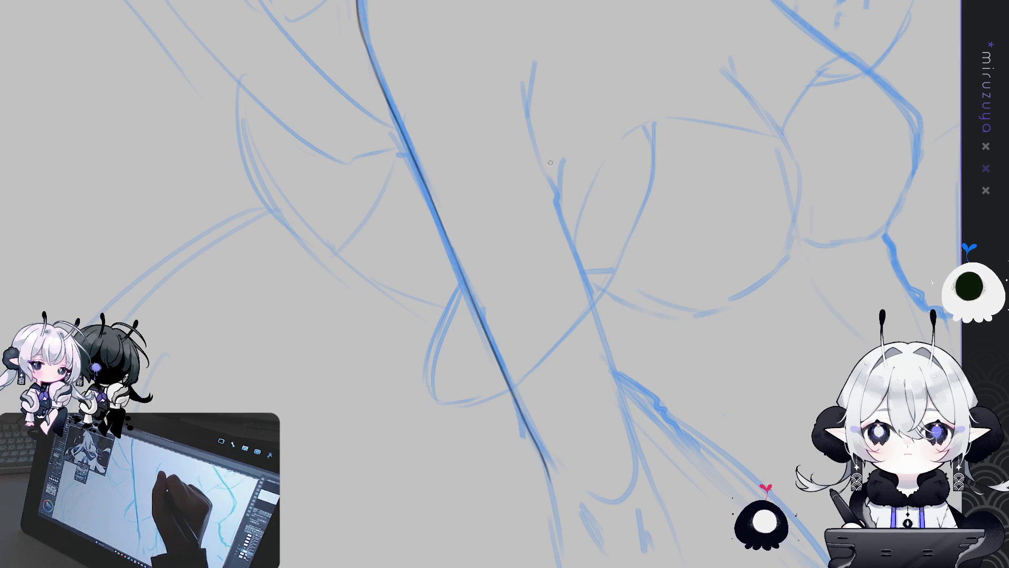
Draw a long dark line down the side of the torso, redrawing it several times
drag(550, 162, 527, 134)
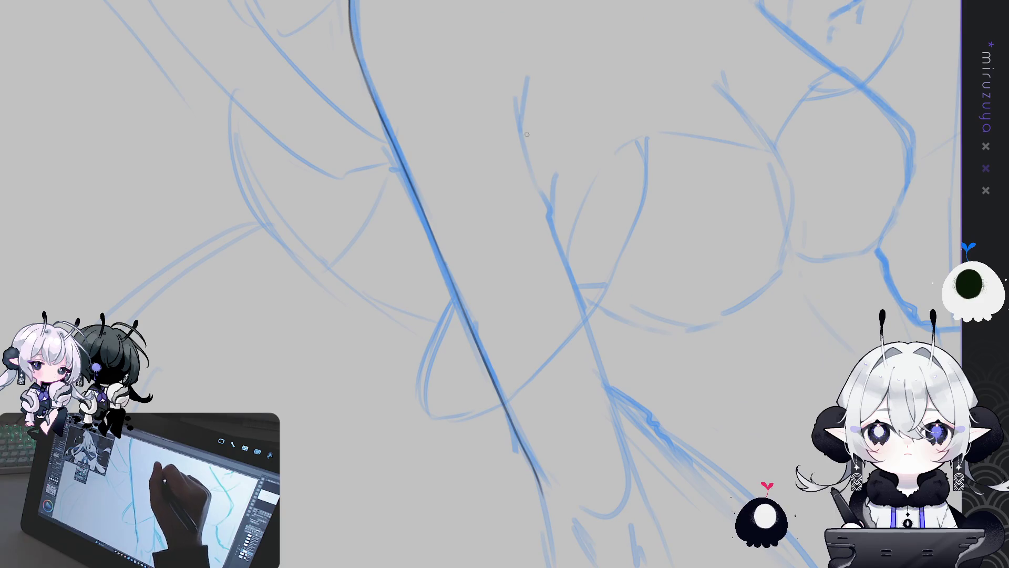
drag(514, 92, 565, 271)
key(ctrl+z)
drag(536, 177, 605, 400)
key(ctrl+z)
drag(539, 189, 626, 445)
key(ctrl+z)
drag(541, 200, 616, 422)
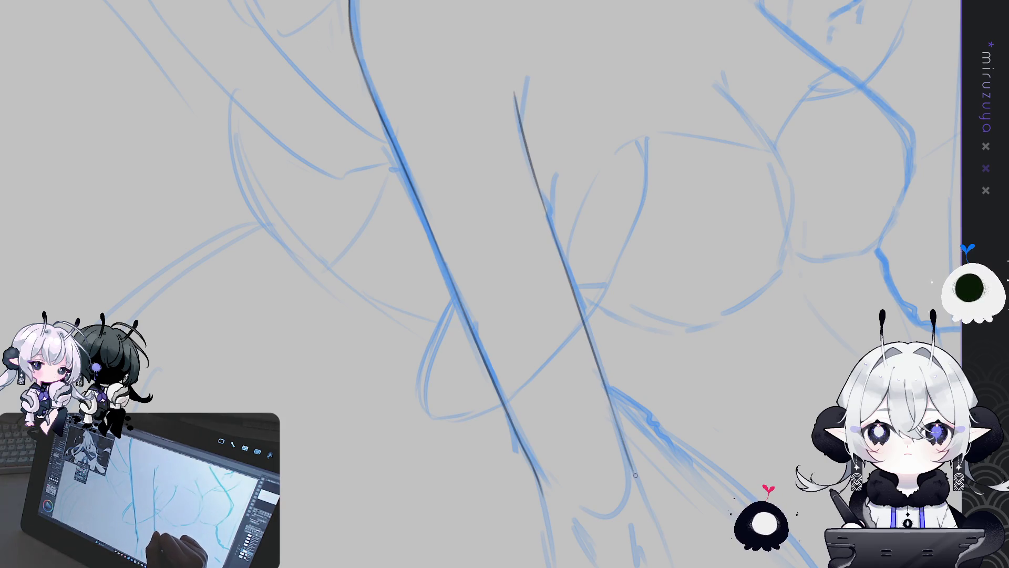
scroll(534, 240, up, 3)
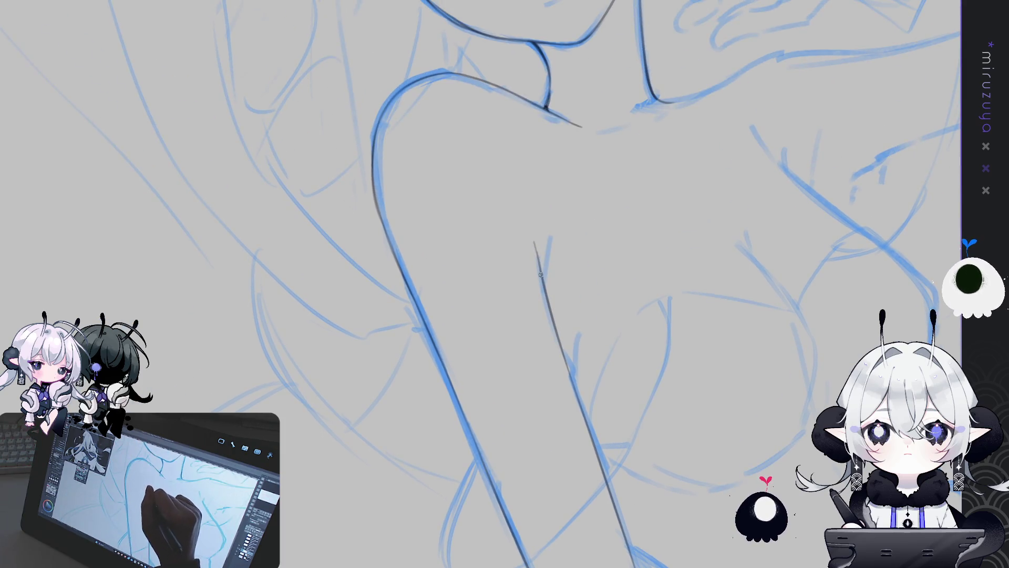
Add a stroke below the shoulder and trace the chest contour in a long dark line
drag(563, 236, 547, 304)
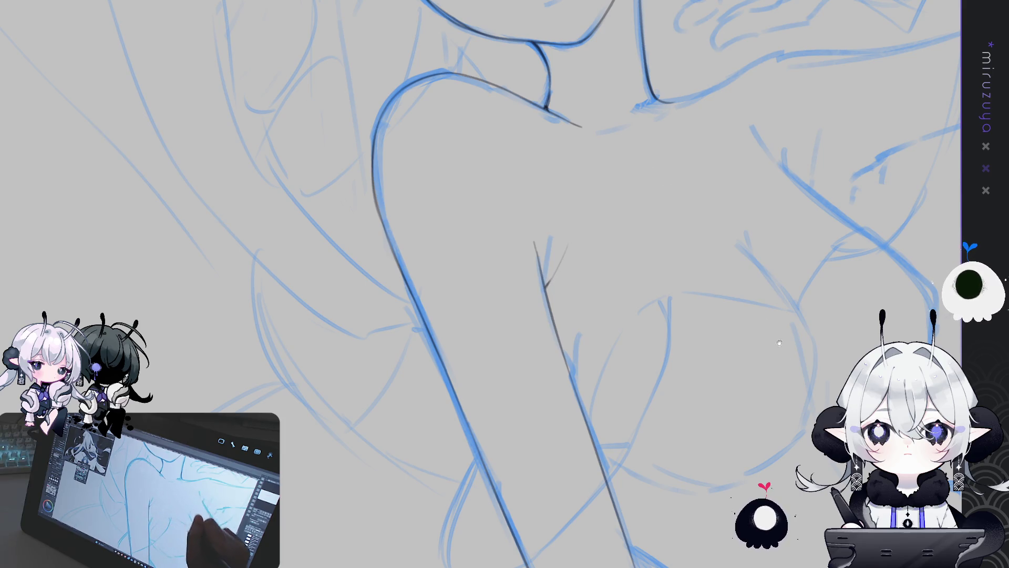
drag(777, 342, 604, 419)
drag(829, 267, 573, 269)
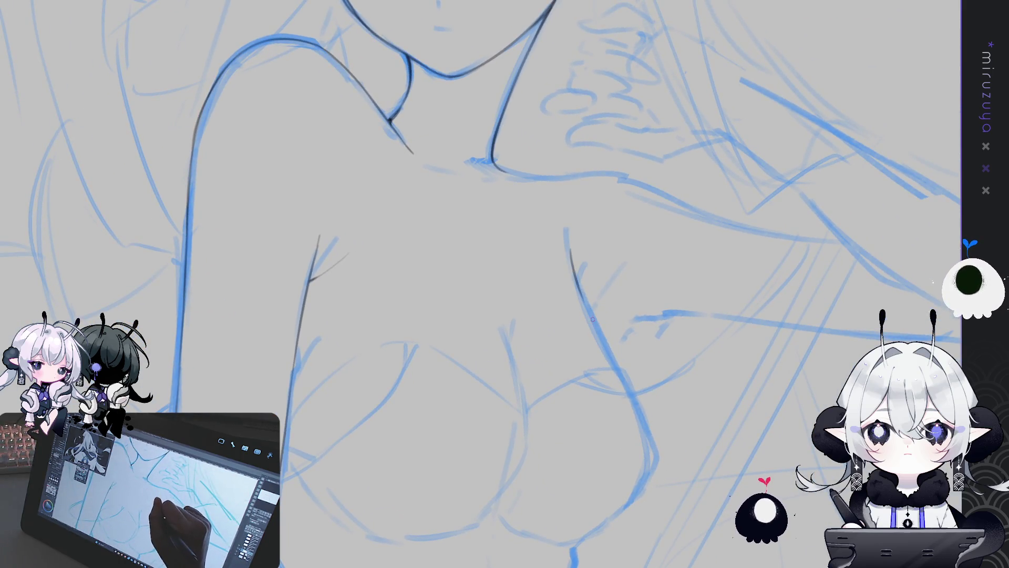
drag(572, 255, 583, 302)
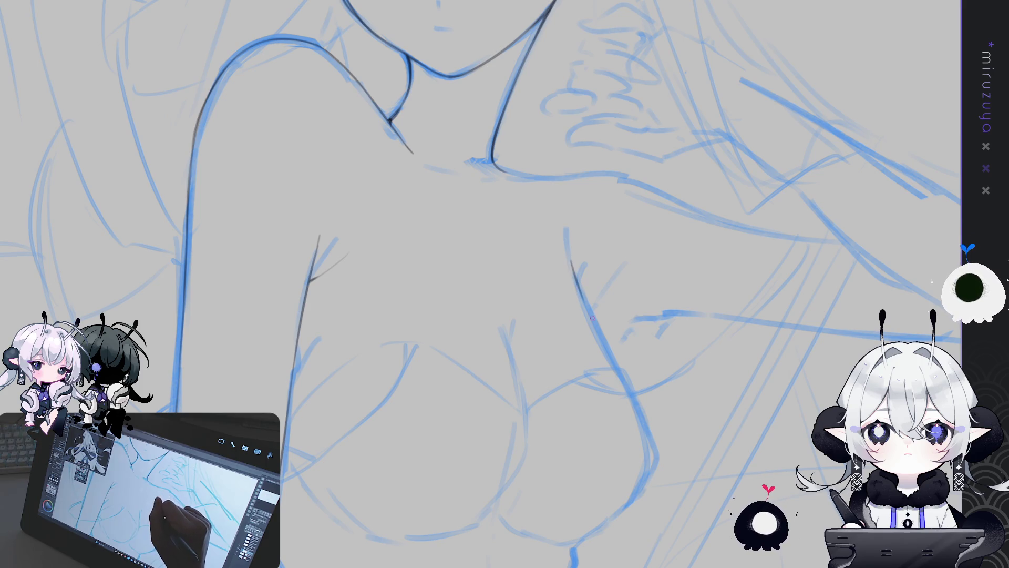
drag(574, 261, 613, 360)
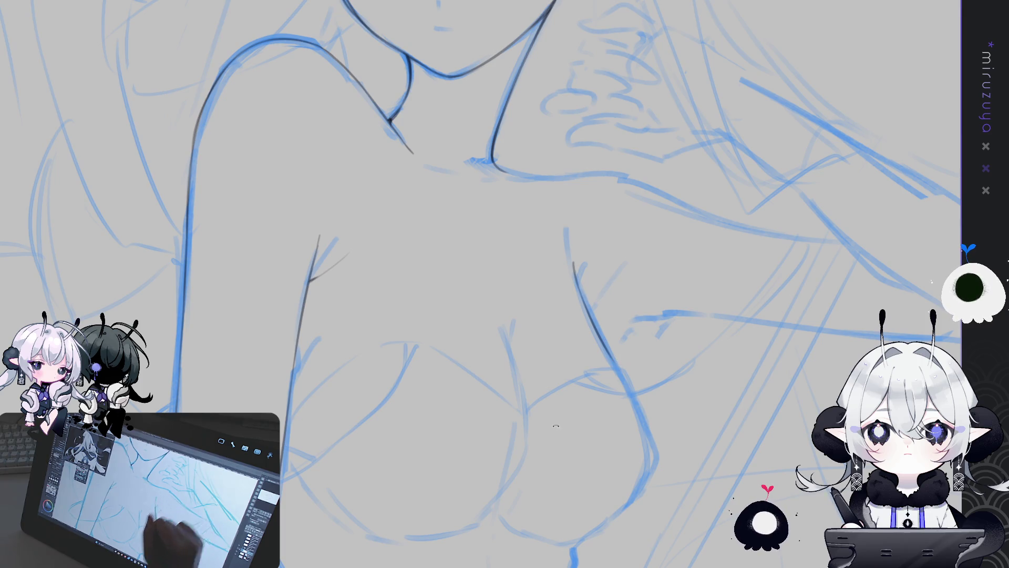
Add a short vertical chest line meeting the contour and ink the chest line downward
drag(556, 426, 559, 218)
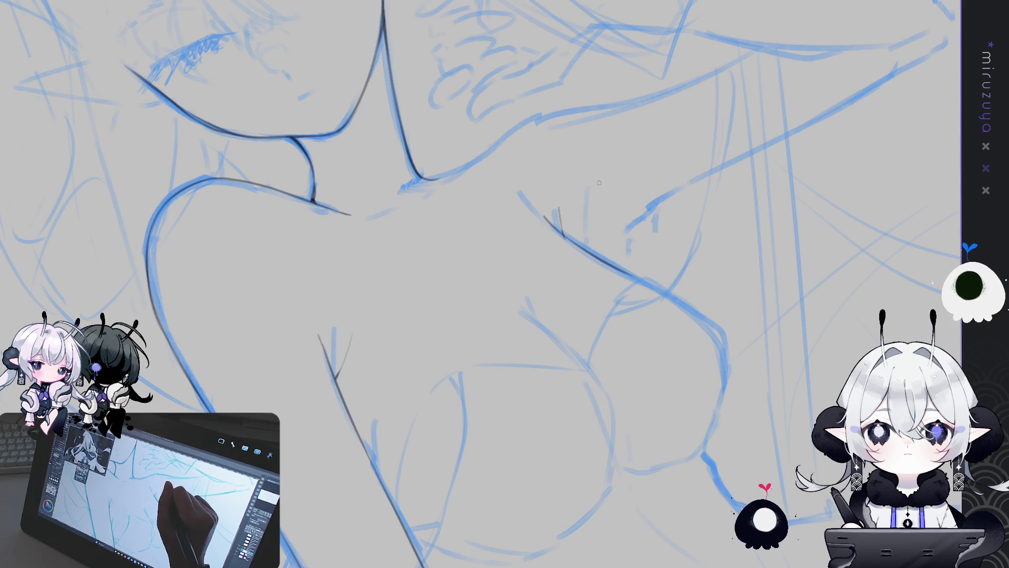
drag(590, 185, 587, 227)
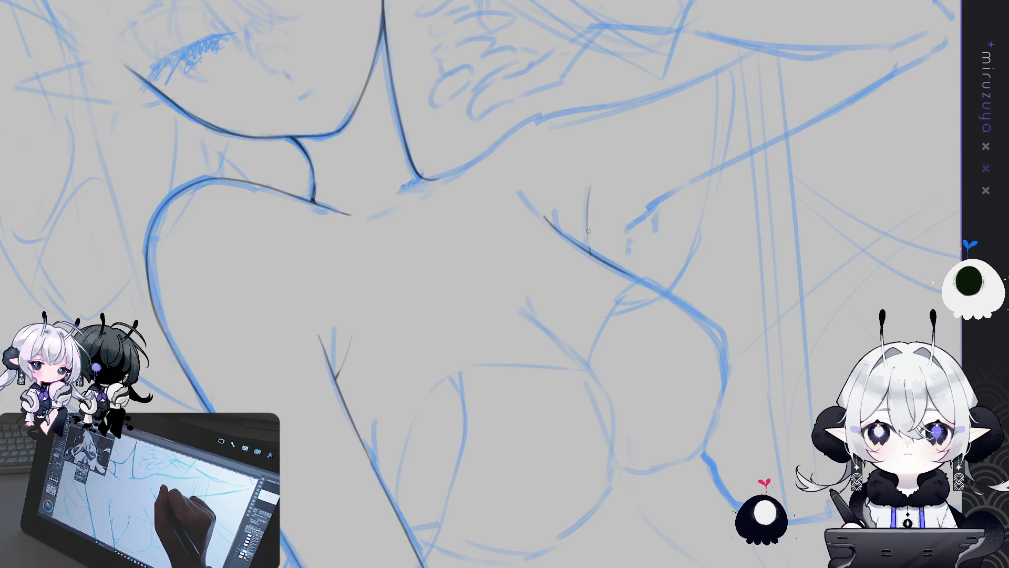
drag(588, 230, 592, 255)
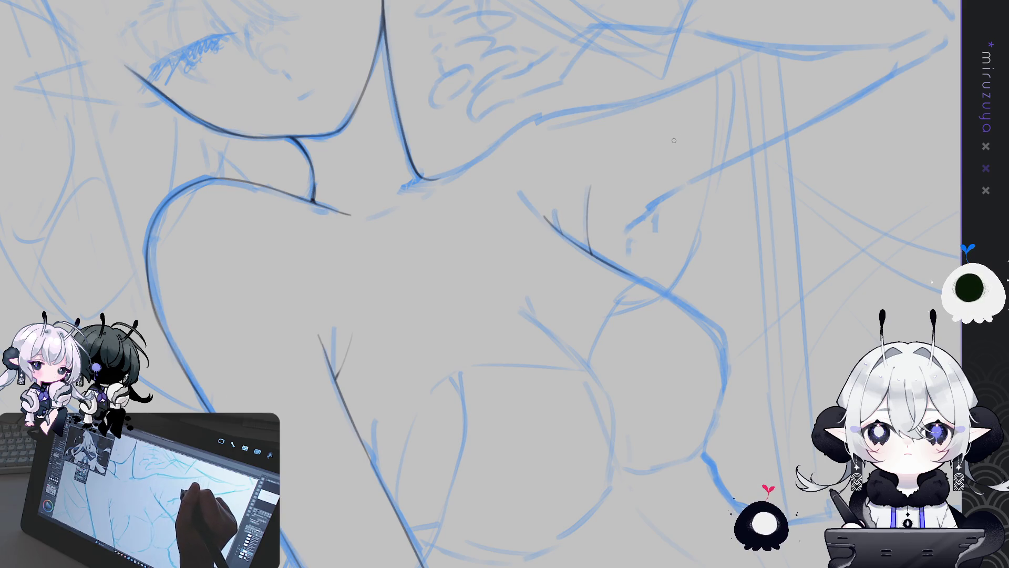
mouse_move(674, 130)
mouse_down()
mouse_move(803, 317)
mouse_move(631, 210)
mouse_up()
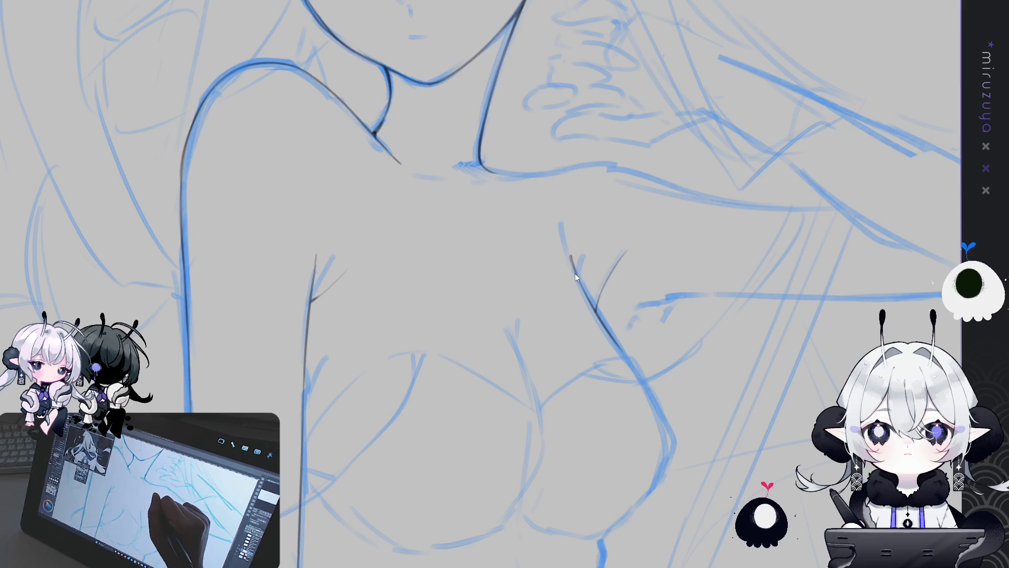
mouse_move(571, 255)
mouse_down()
mouse_move(619, 343)
mouse_move(793, 208)
mouse_up()
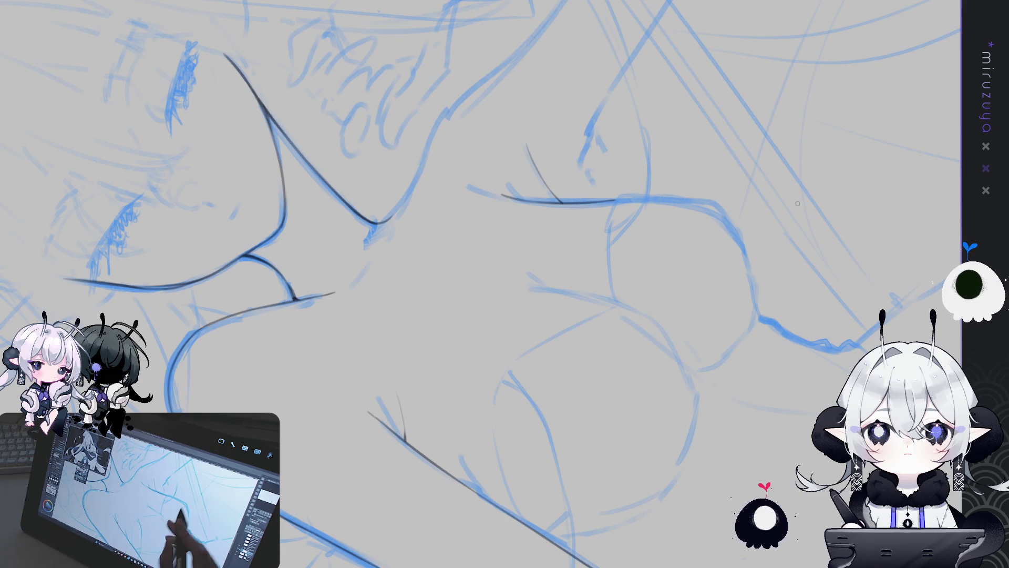
mouse_move(699, 298)
mouse_down()
mouse_move(573, 502)
mouse_move(735, 412)
mouse_up()
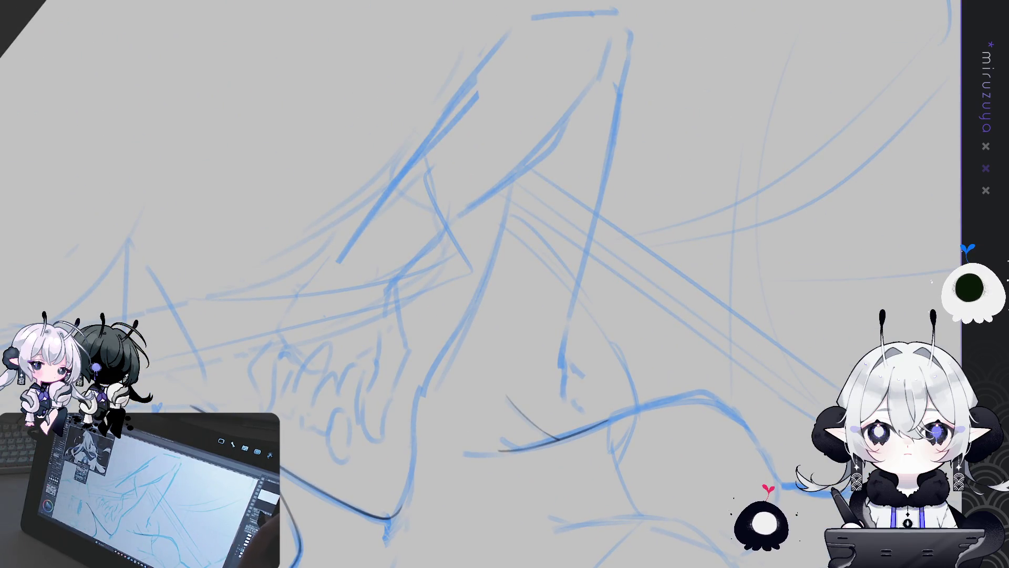
Ink a dark line down the long vertical sketch stroke and continue it further down
drag(734, 412, 540, 108)
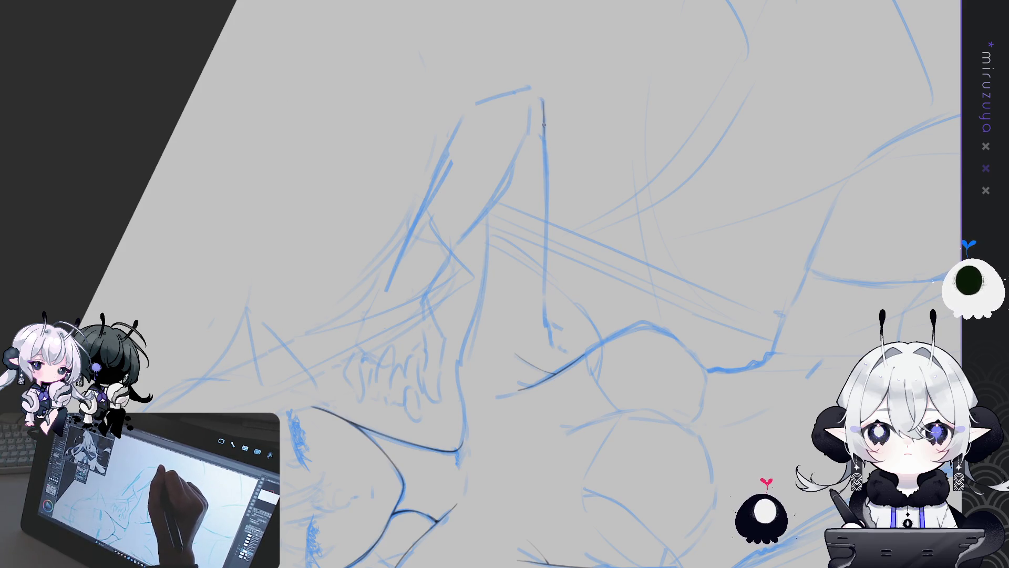
drag(543, 134, 545, 290)
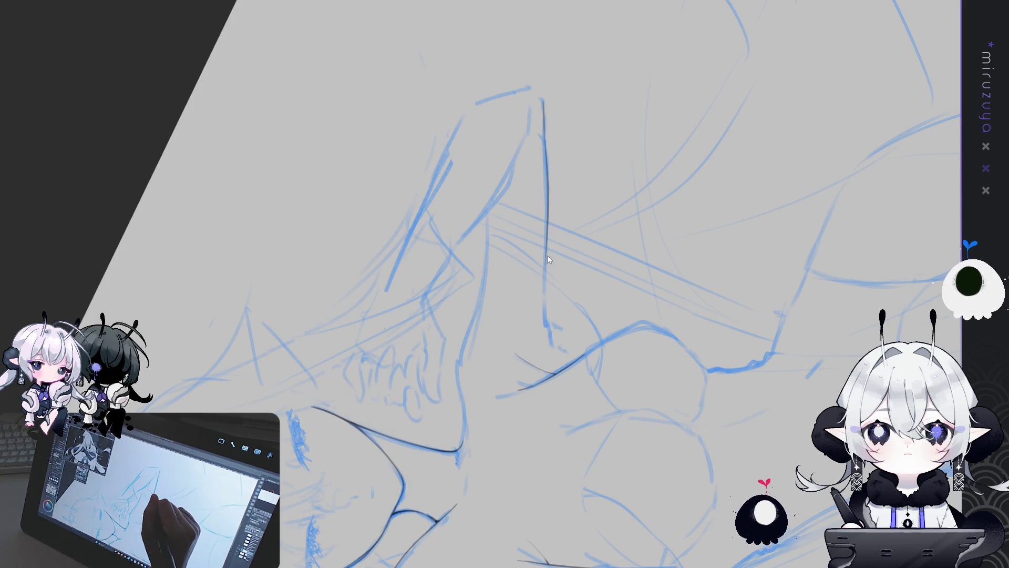
mouse_move(546, 258)
mouse_down()
mouse_move(559, 349)
mouse_move(435, 394)
mouse_up()
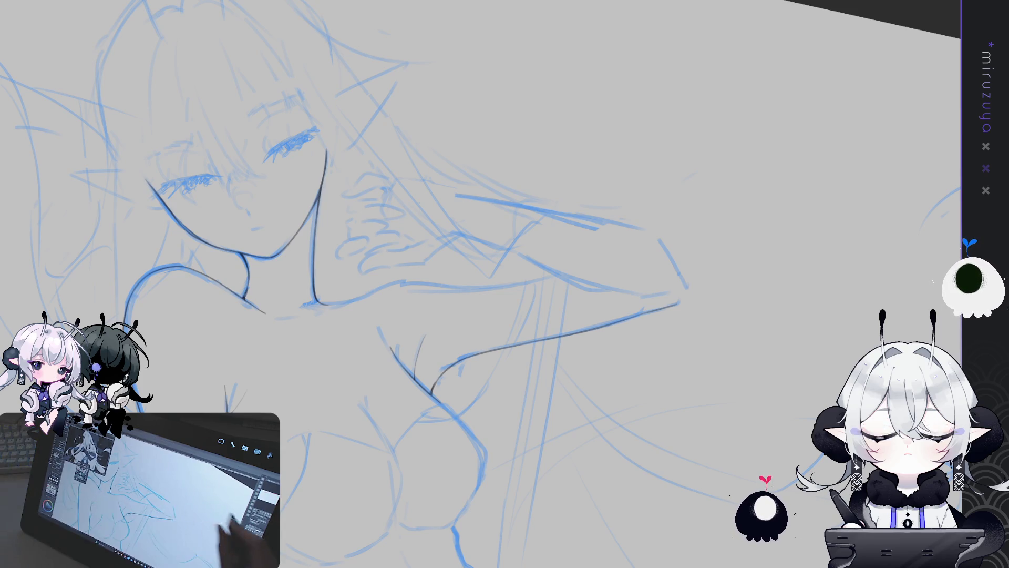
key(minus)
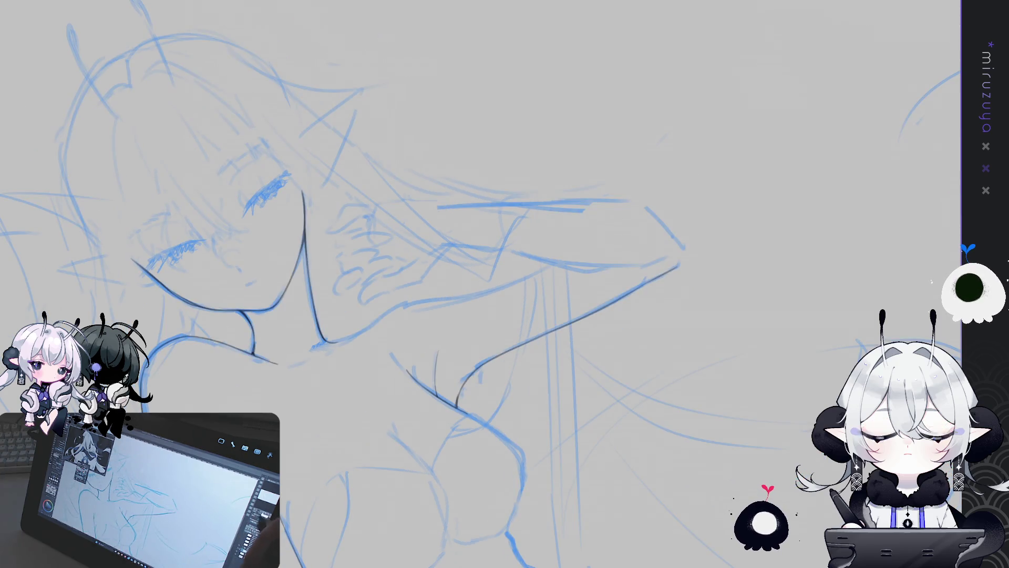
Ink the chest's underside and the waist's side contour with short dark strokes
drag(820, 565, 819, 255)
key(asciicircum)
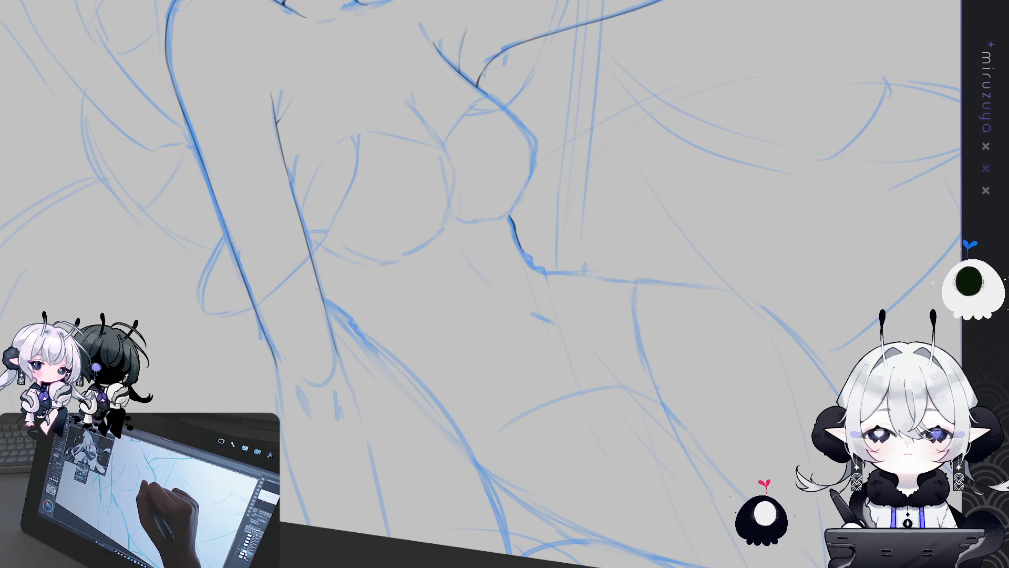
drag(531, 262, 545, 274)
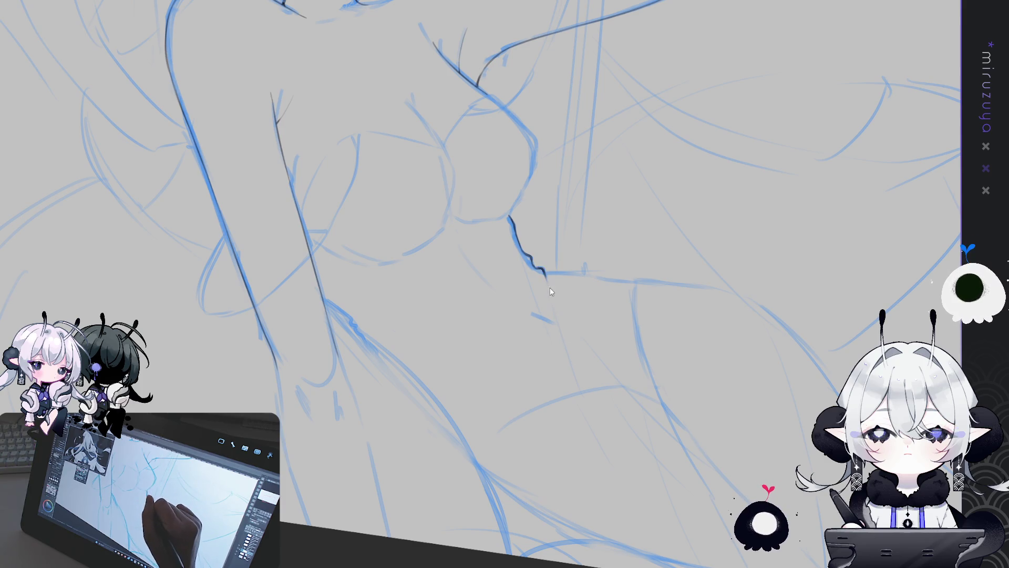
drag(545, 274, 567, 348)
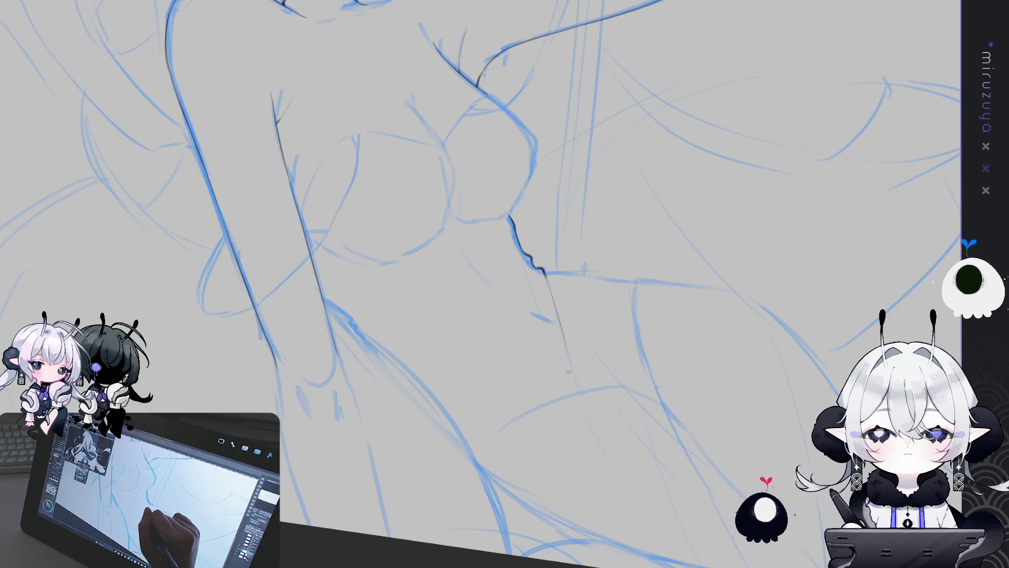
drag(460, 379, 567, 343)
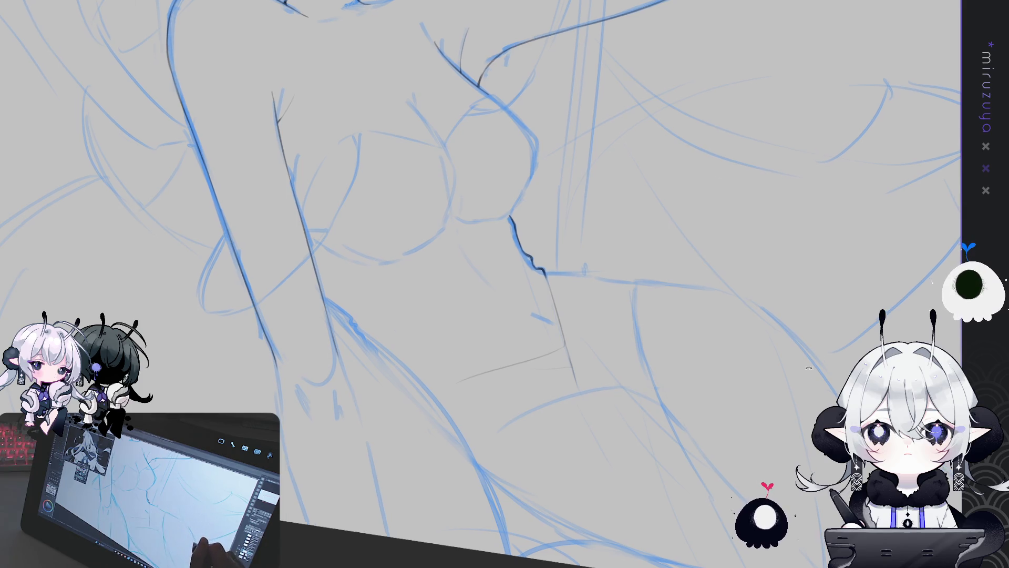
Ink the line running down from the waist notch along the blue guide, redoing misplaced strokes
drag(504, 210, 531, 199)
drag(504, 284, 526, 263)
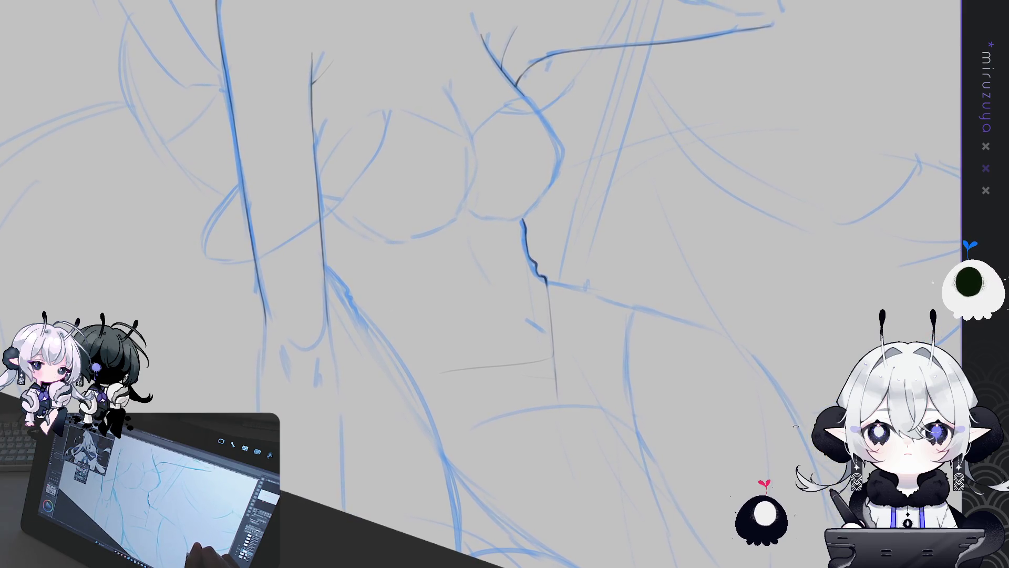
mouse_move(619, 532)
mouse_down()
mouse_move(517, 248)
mouse_move(544, 305)
mouse_up()
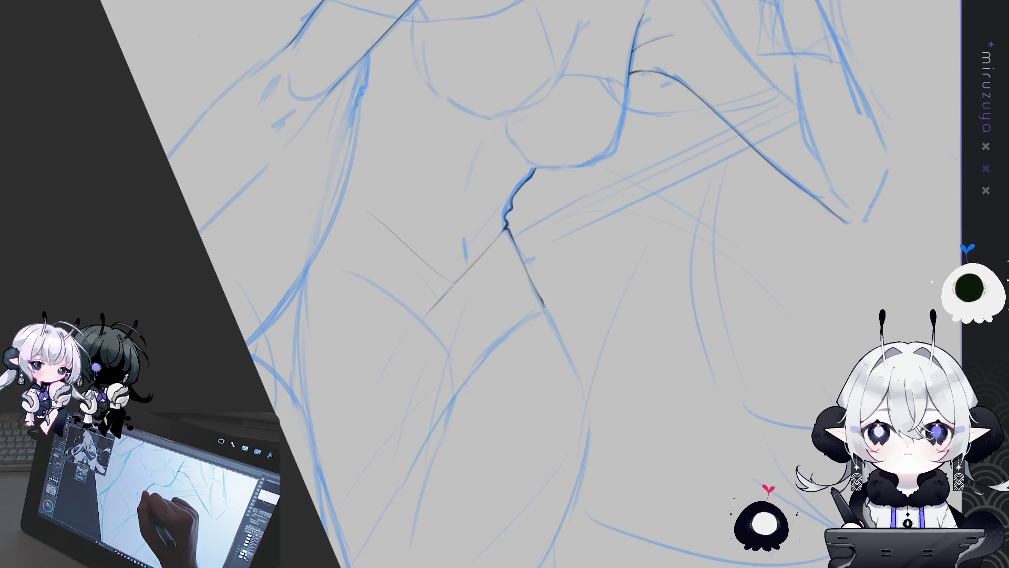
mouse_move(568, 357)
mouse_down()
mouse_move(579, 382)
mouse_move(521, 252)
mouse_up()
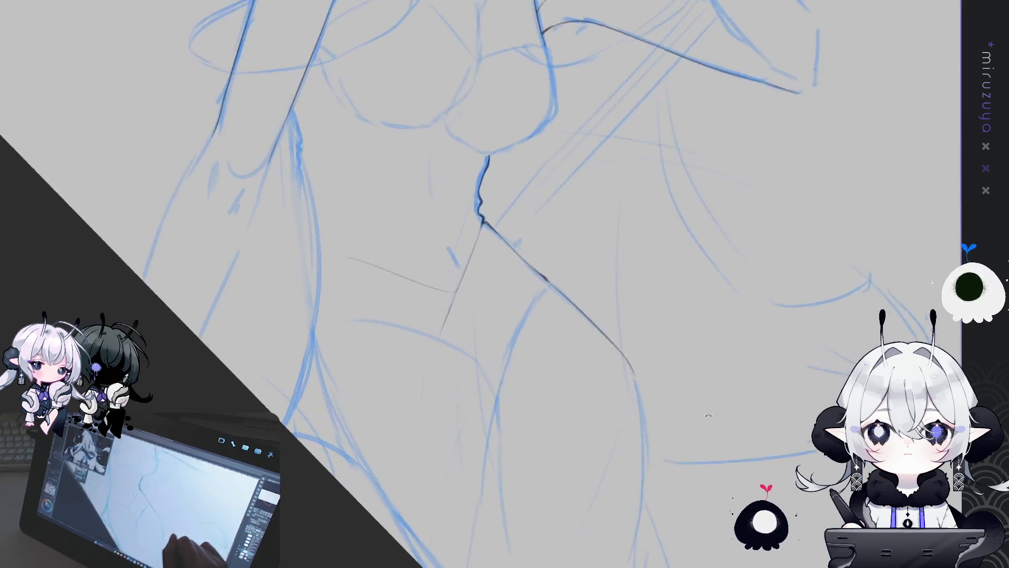
key(ctrl+z)
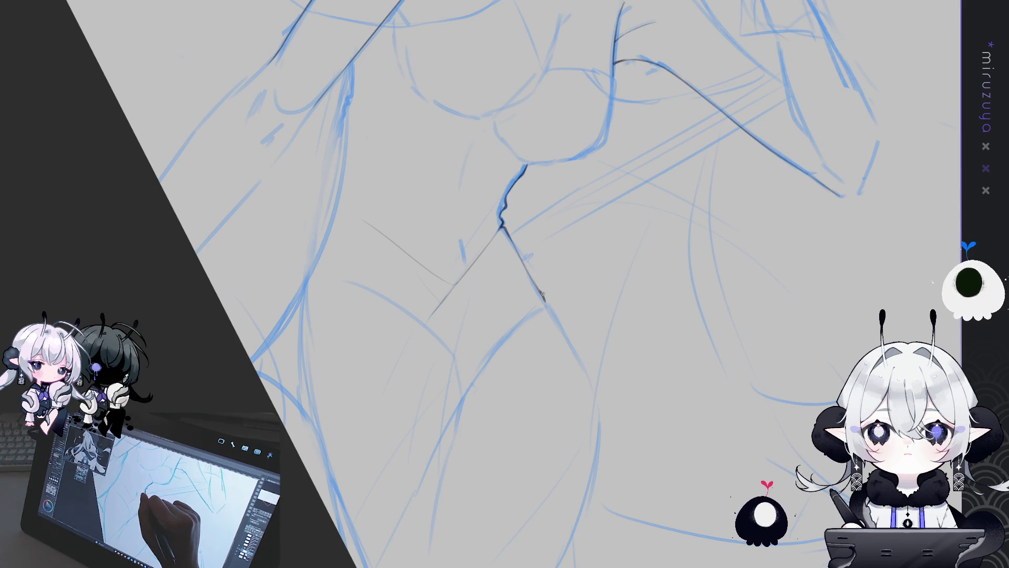
drag(547, 303, 565, 334)
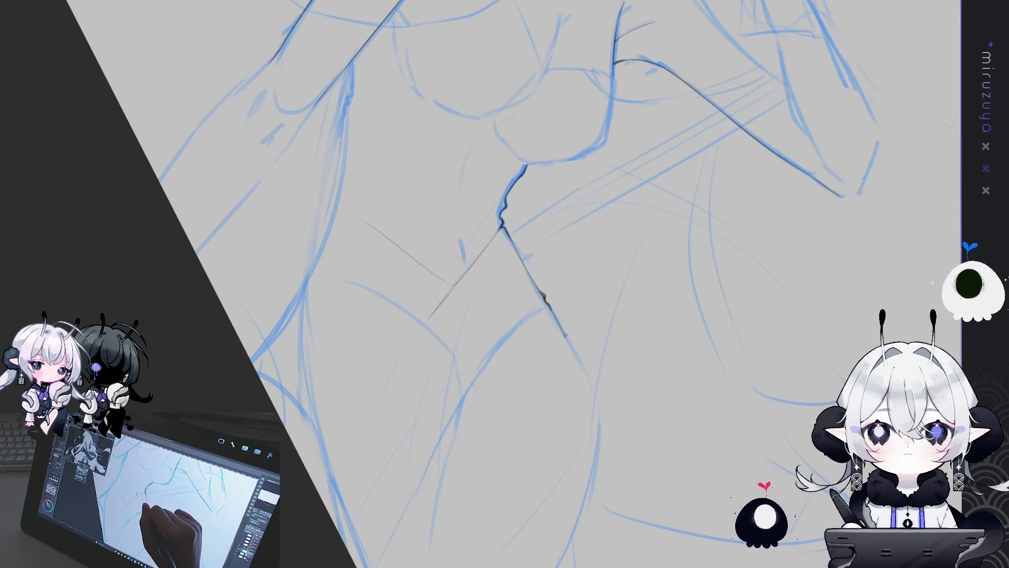
key(ctrl+z)
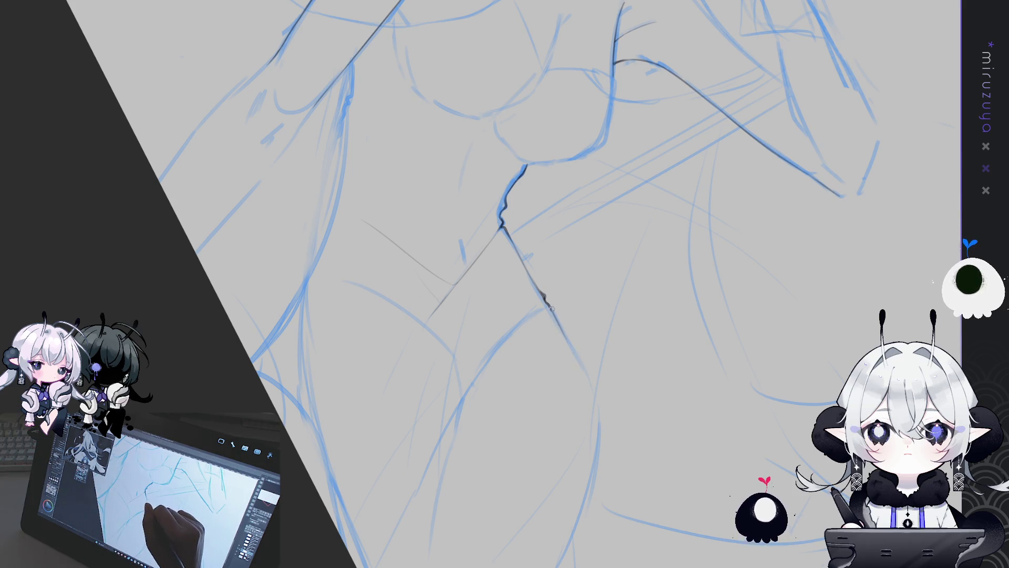
drag(552, 312, 591, 385)
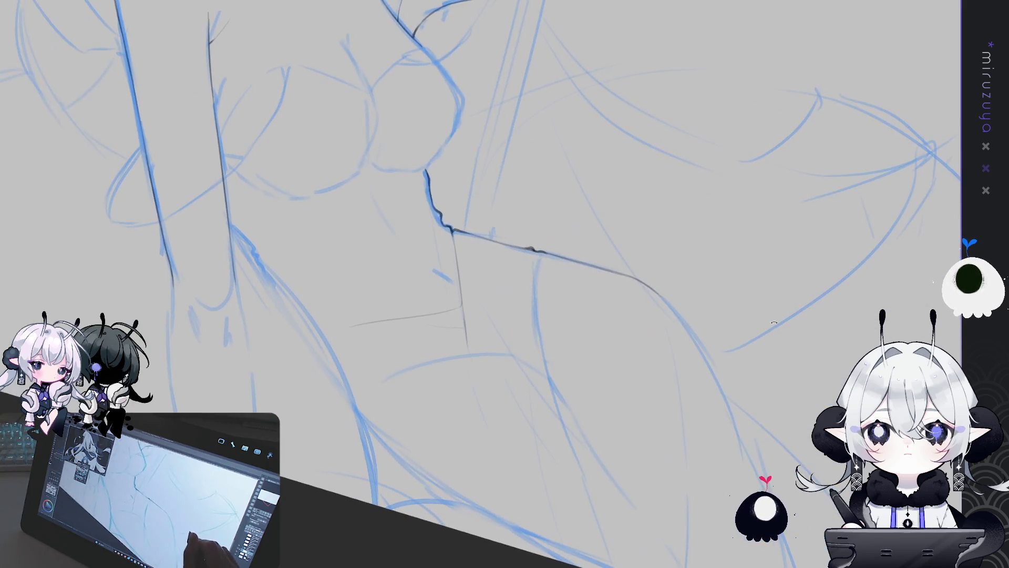
Trace the long curving hip contour below the waist in crisp dark ink
drag(639, 523, 490, 297)
drag(463, 237, 520, 373)
drag(481, 275, 521, 365)
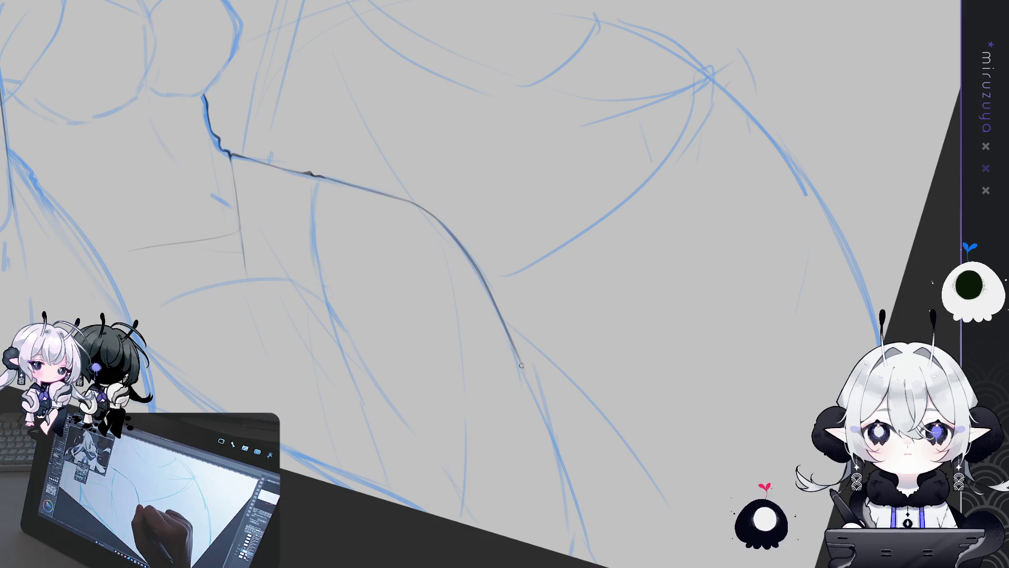
mouse_move(483, 275)
mouse_down()
mouse_move(523, 376)
mouse_move(512, 322)
mouse_up()
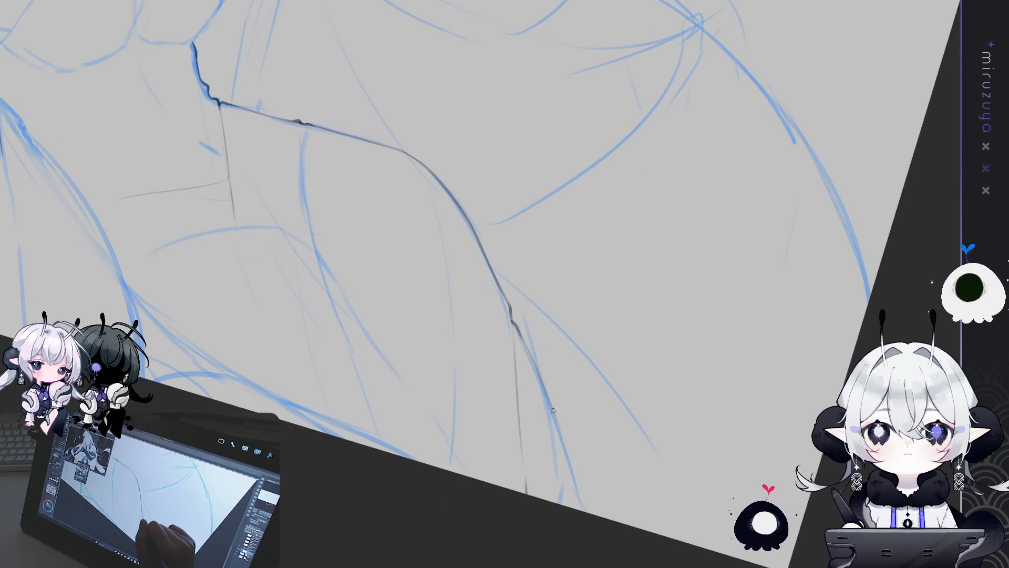
drag(530, 353, 585, 514)
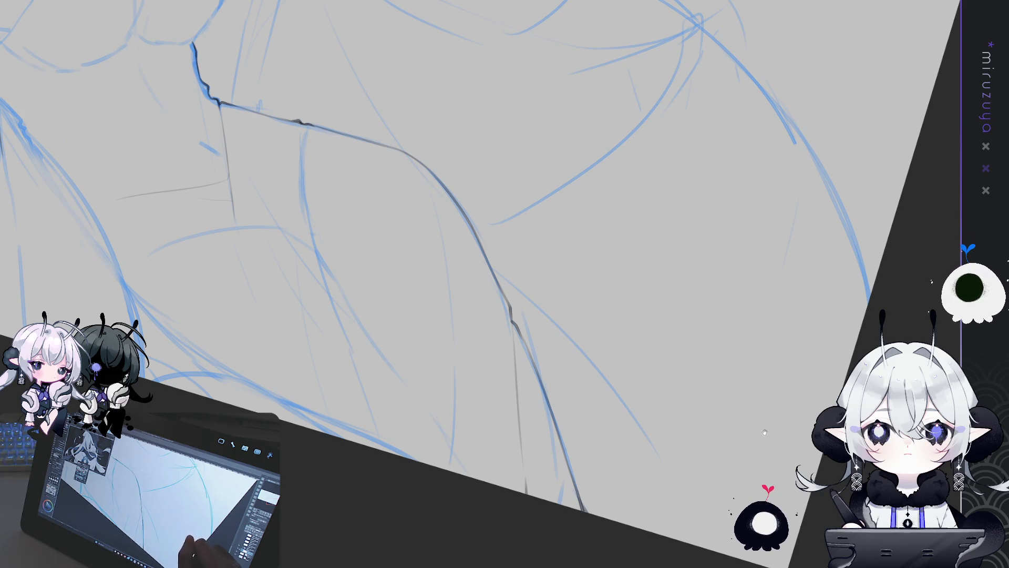
drag(744, 439, 786, 383)
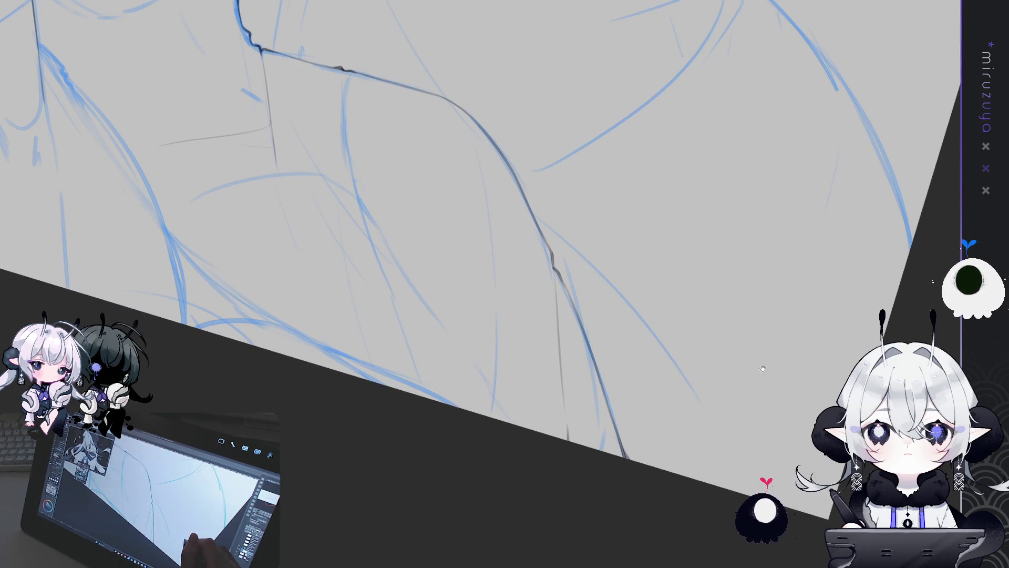
drag(454, 235, 543, 307)
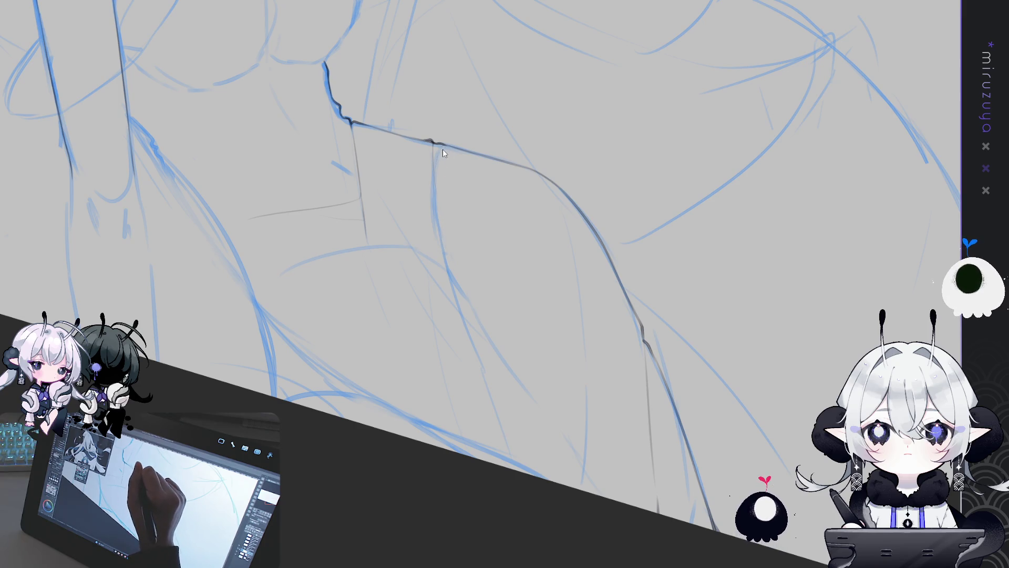
drag(494, 399, 452, 278)
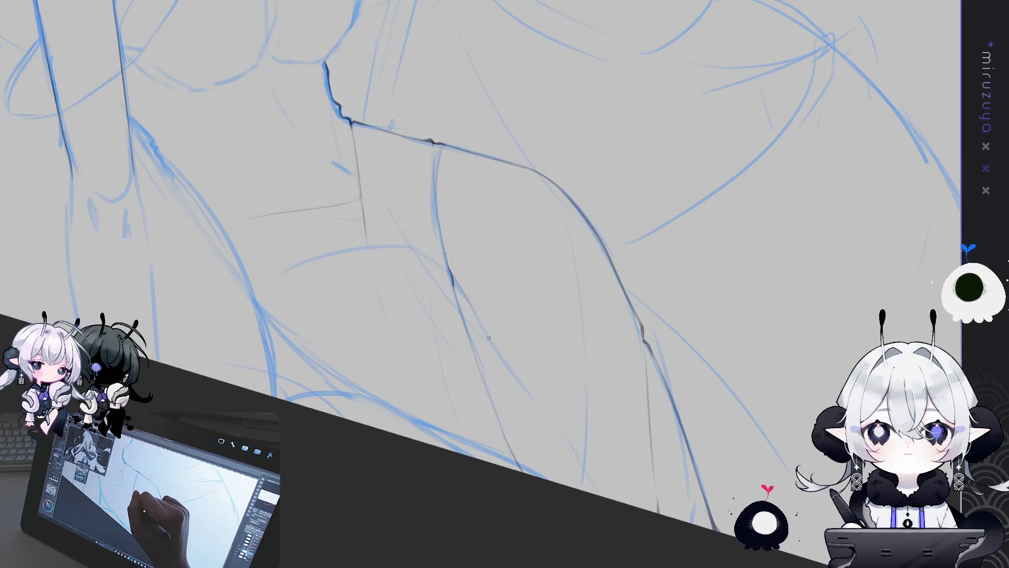
drag(569, 290, 715, 336)
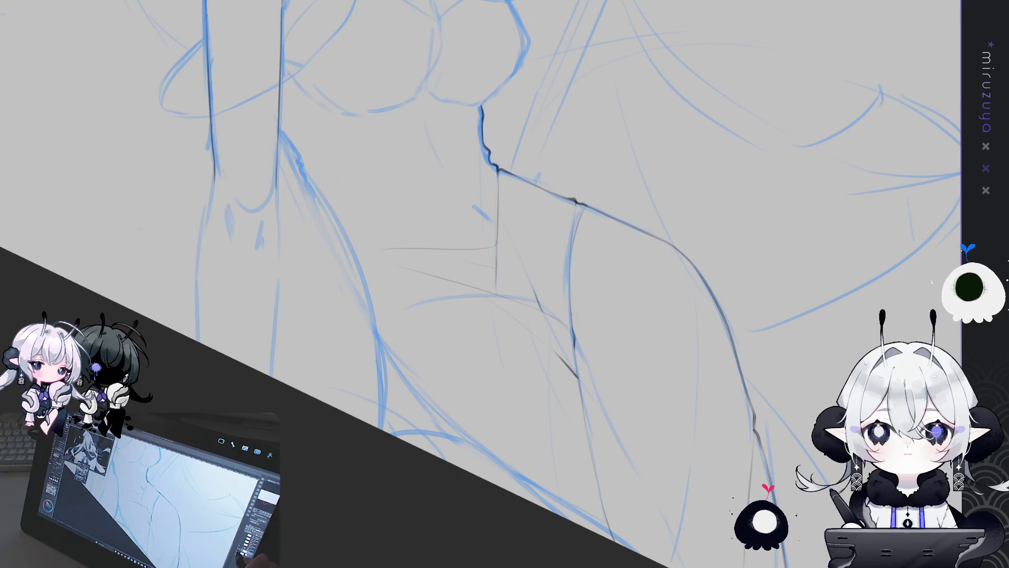
Check the line art without the blue sketch, then ink the lower-left body contour
key(ctrl+z)
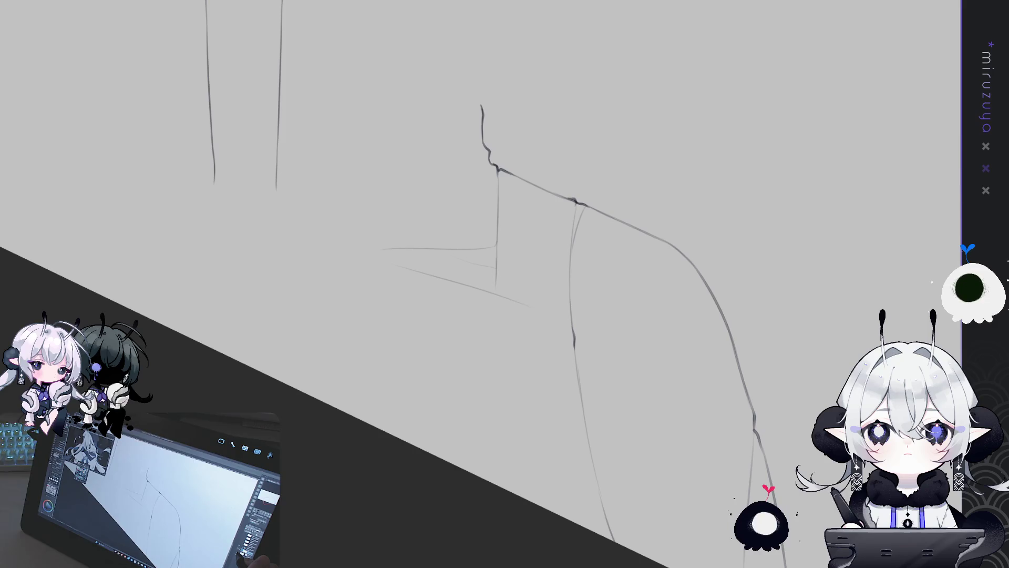
drag(596, 402, 570, 358)
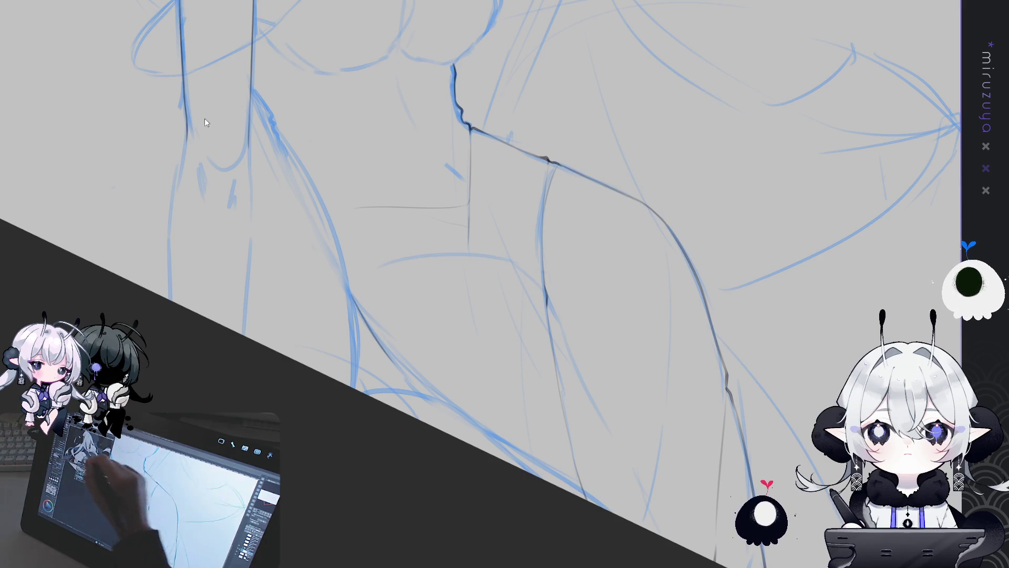
drag(353, 300, 427, 392)
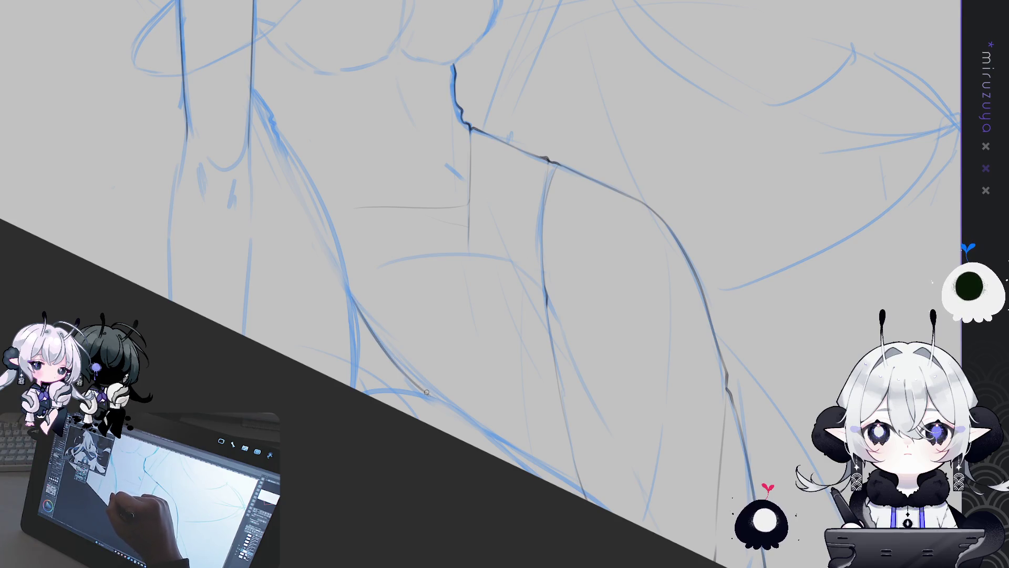
mouse_move(745, 428)
mouse_down()
mouse_move(756, 419)
mouse_move(739, 403)
mouse_up()
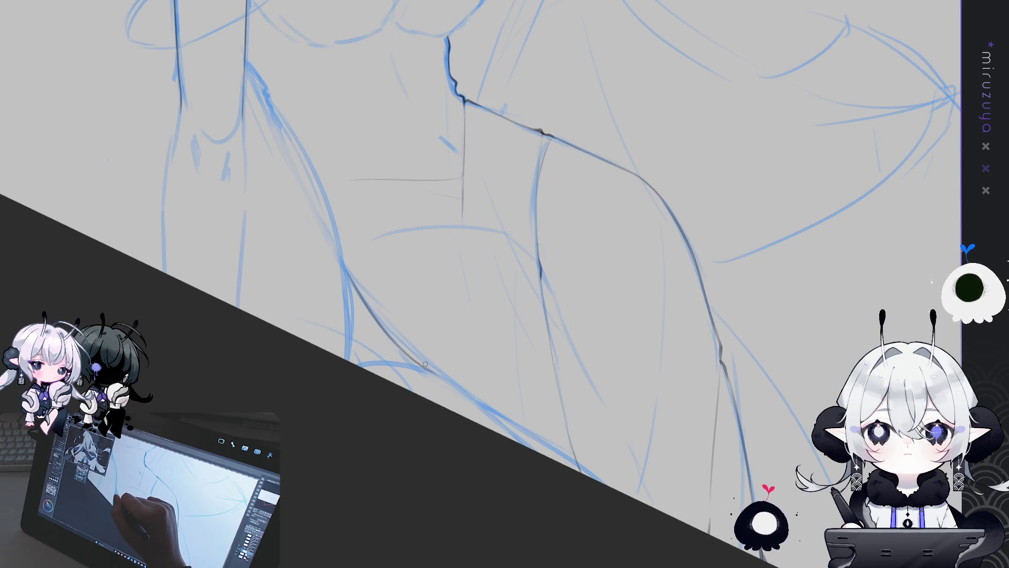
drag(397, 362, 528, 447)
key(ctrl+z)
drag(359, 362, 547, 453)
drag(359, 365, 541, 455)
key(ctrl+z)
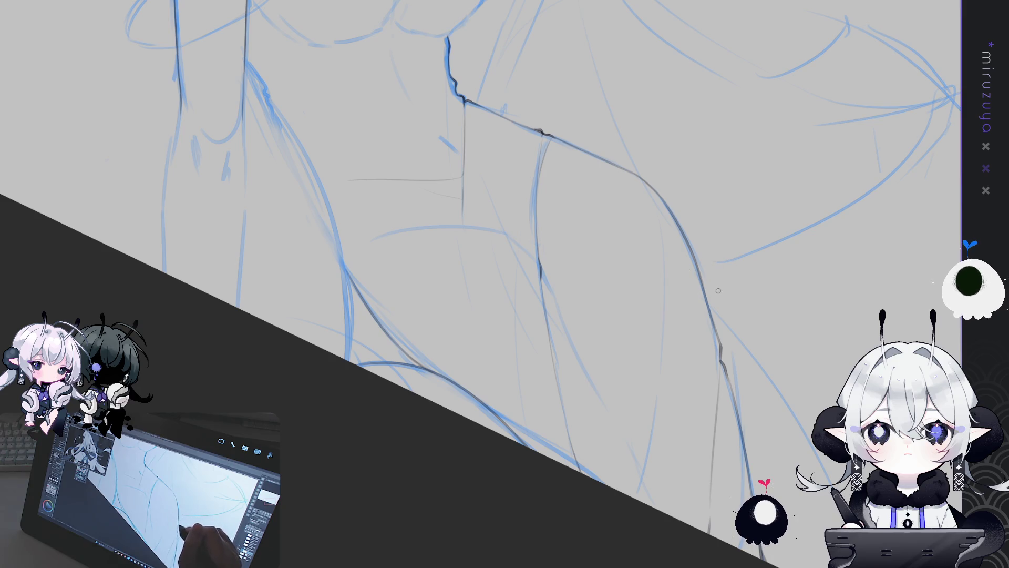
Level the canvas rotation and bring the chest and arm back into view
mouse_move(718, 290)
mouse_down()
mouse_move(638, 421)
mouse_move(648, 424)
mouse_move(644, 415)
mouse_up()
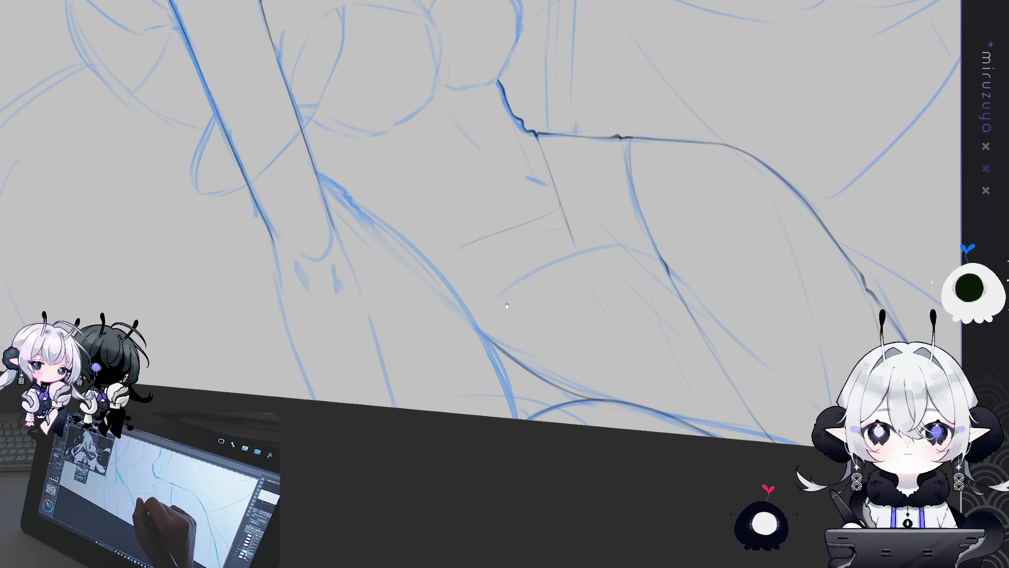
mouse_move(507, 306)
mouse_down()
mouse_move(687, 384)
mouse_move(820, 463)
mouse_up()
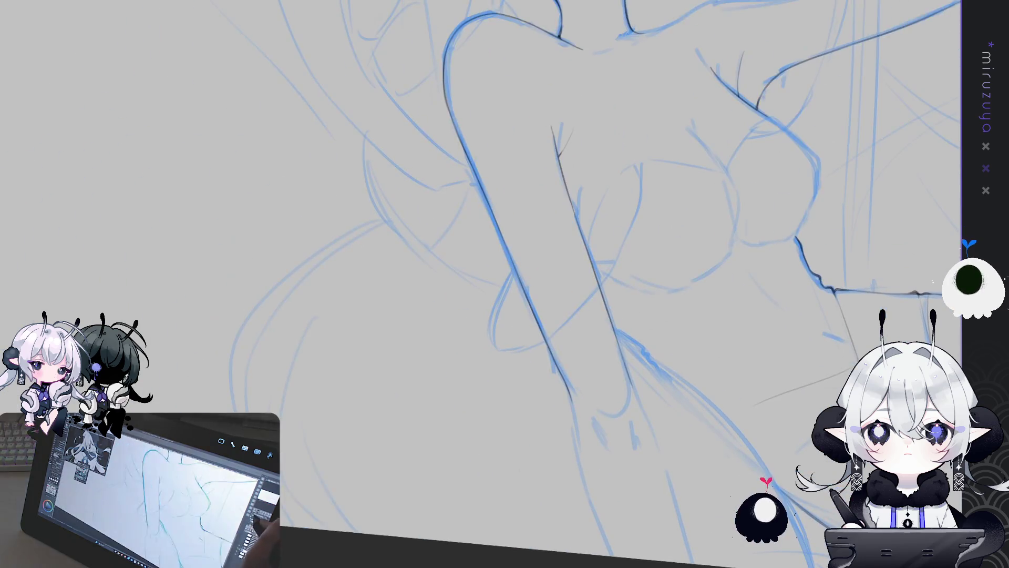
drag(631, 284, 644, 294)
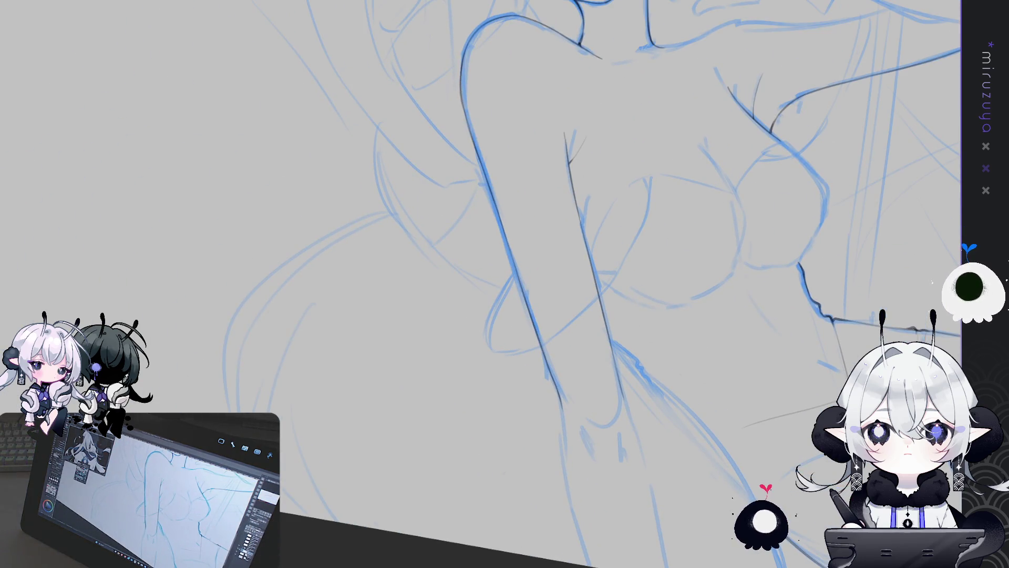
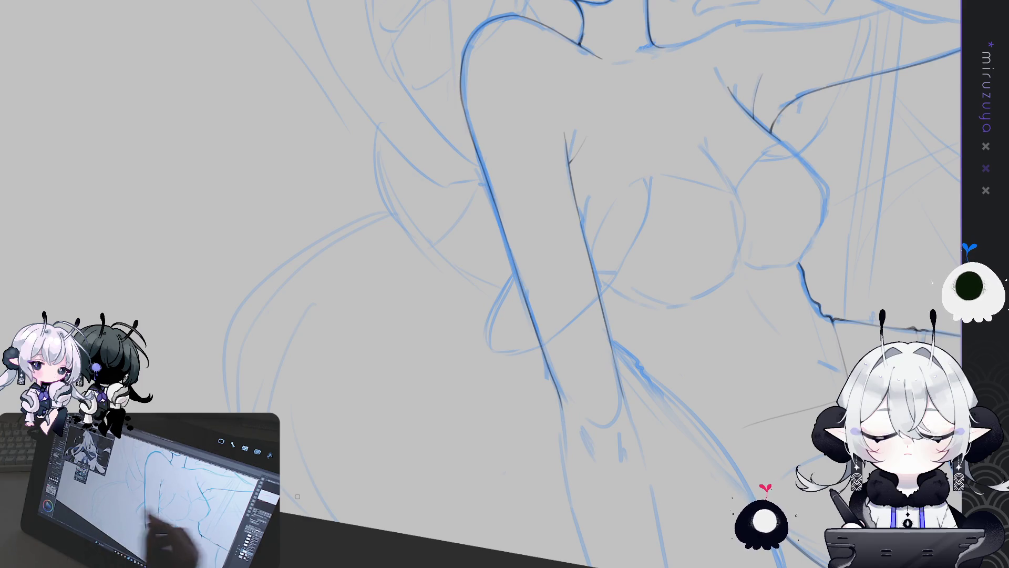
Erase the stray lines around the forearm, hiding the dark line work briefly to check the sketch
key(5)
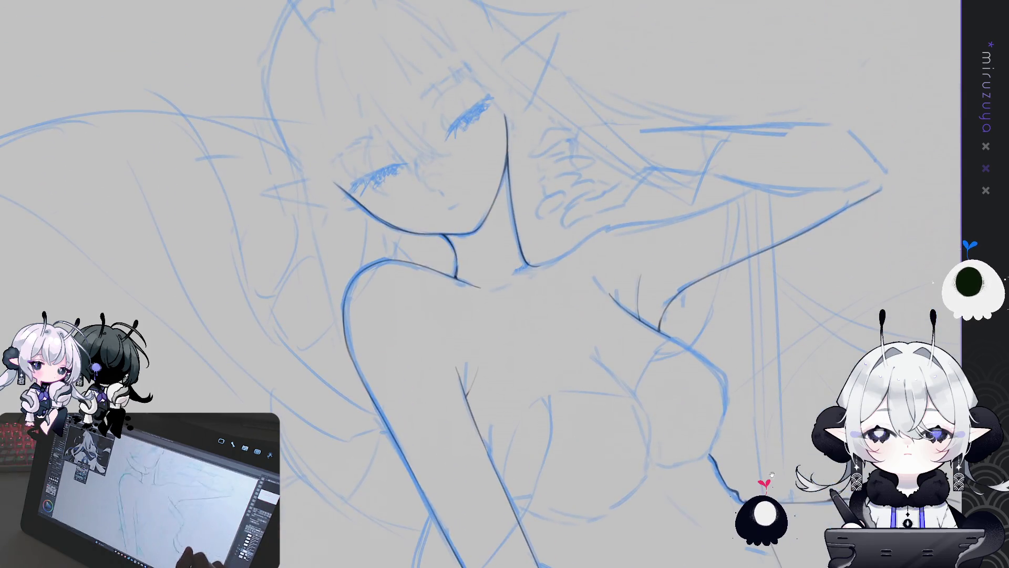
key(ctrl+0)
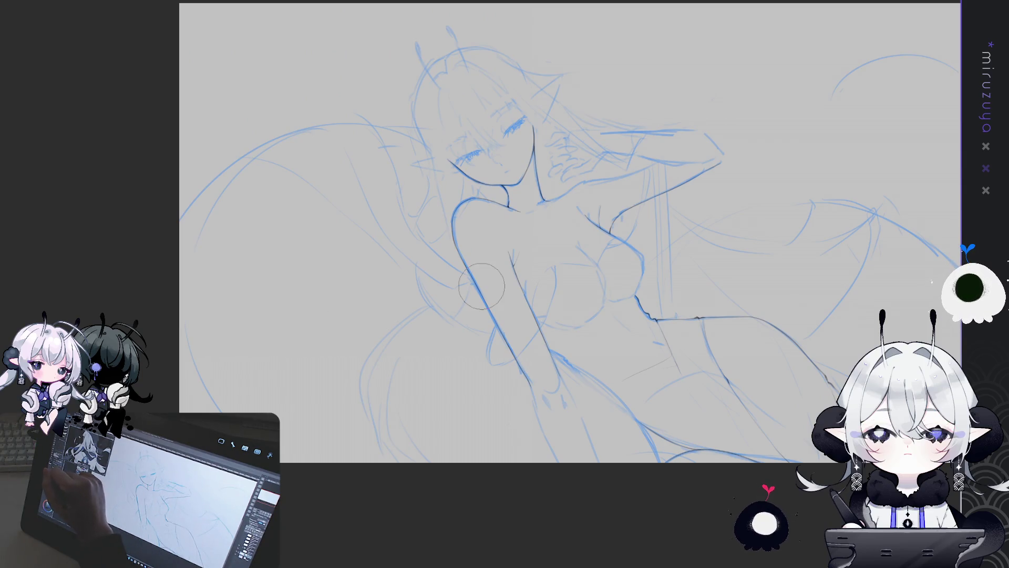
drag(520, 363, 558, 390)
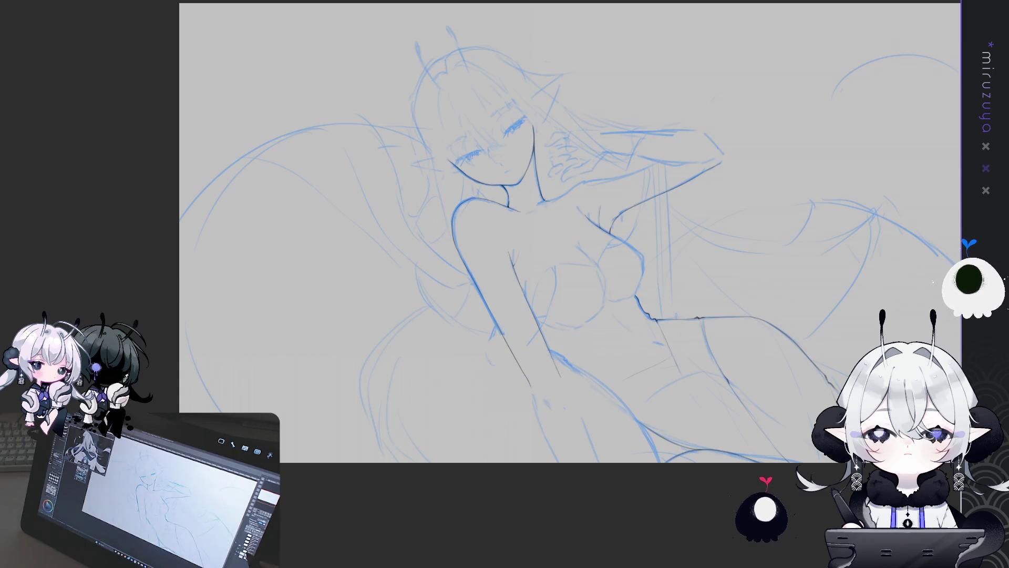
key(ctrl+e)
key(ctrl+z)
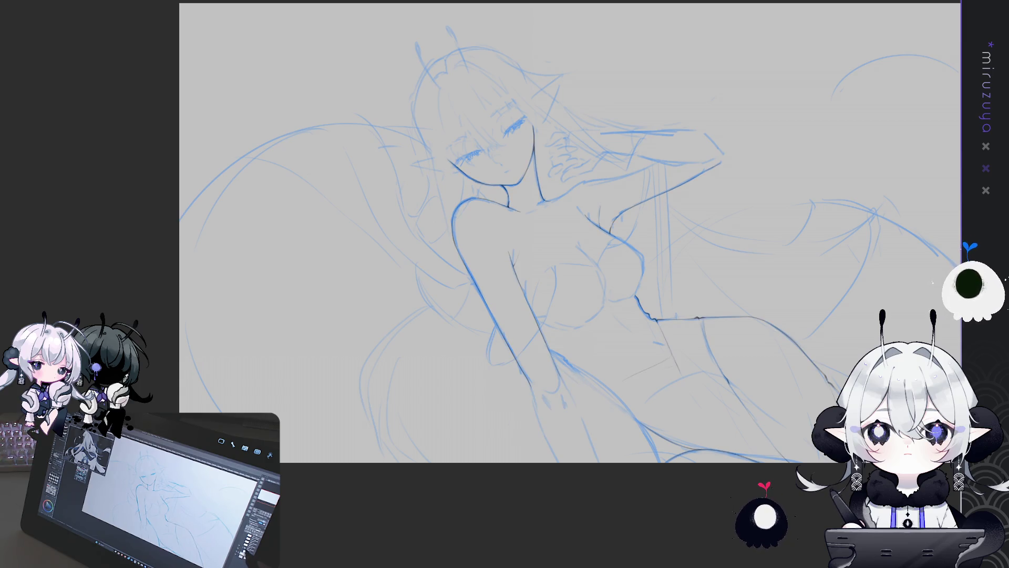
key(ctrl+plus)
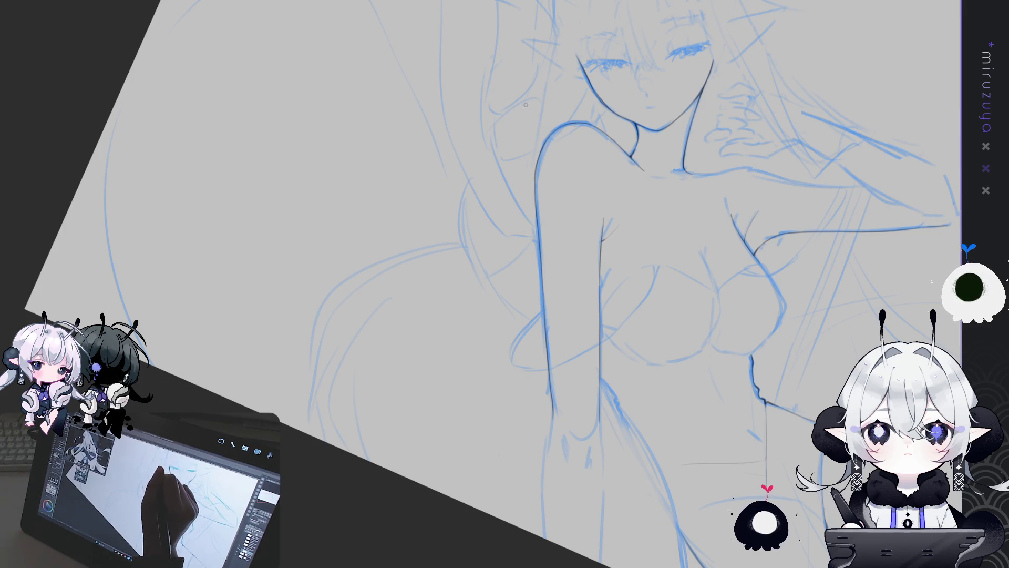
Draw the upper curve of the hair strand from behind the shoulder
drag(532, 95, 494, 129)
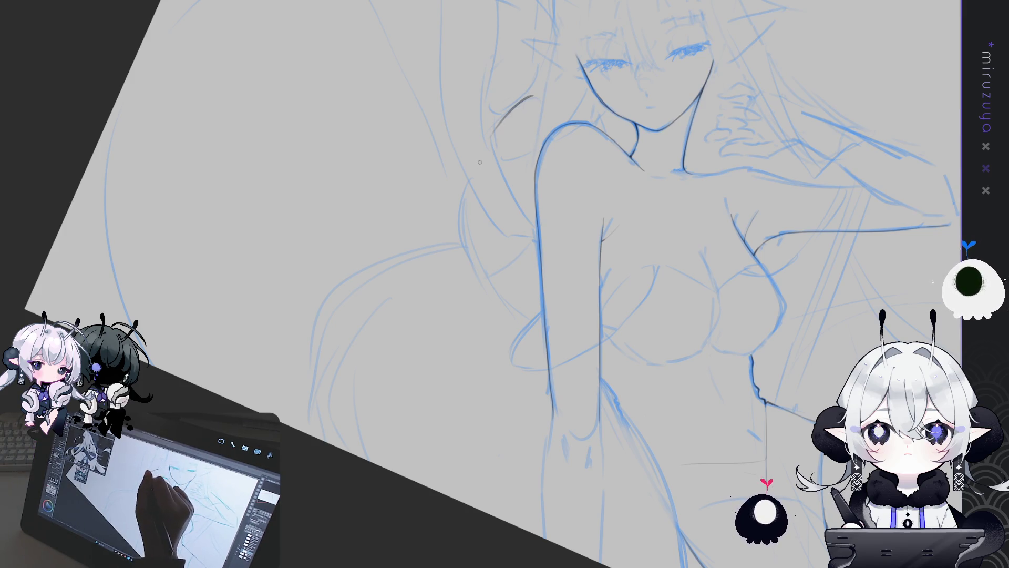
drag(530, 98, 503, 118)
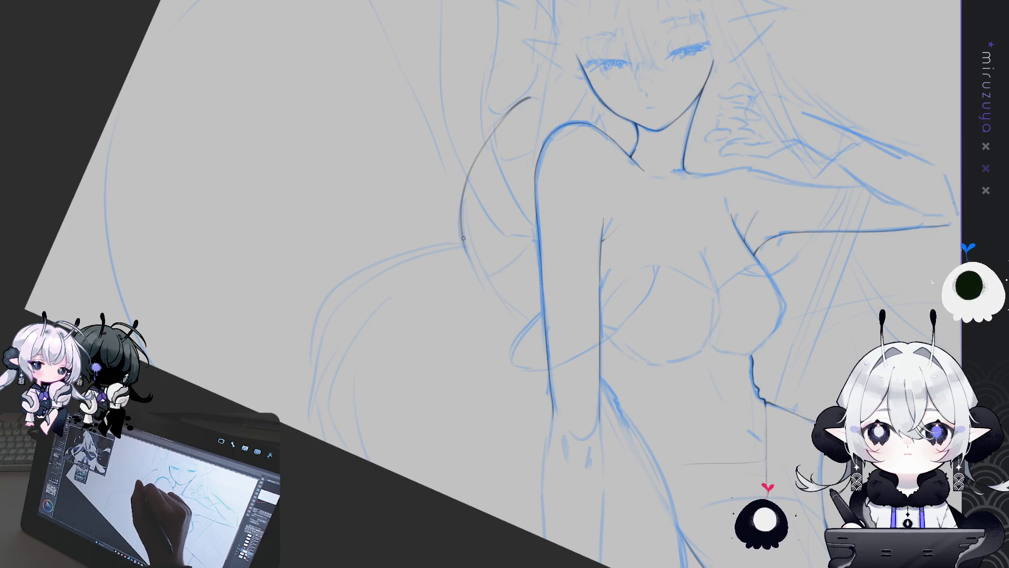
drag(472, 252, 368, 163)
Extend the hair strand down across the body and past the hip, redrawing rejected attempts
mouse_move(361, 107)
mouse_down()
mouse_move(410, 223)
mouse_move(480, 280)
mouse_up()
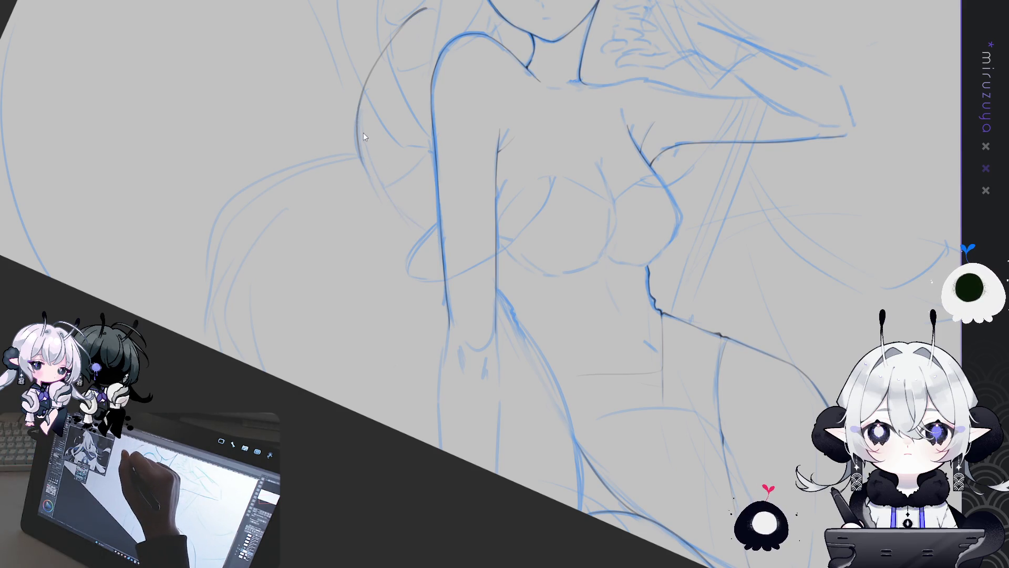
key(ctrl+z)
key(ctrl+z)
drag(358, 132, 519, 311)
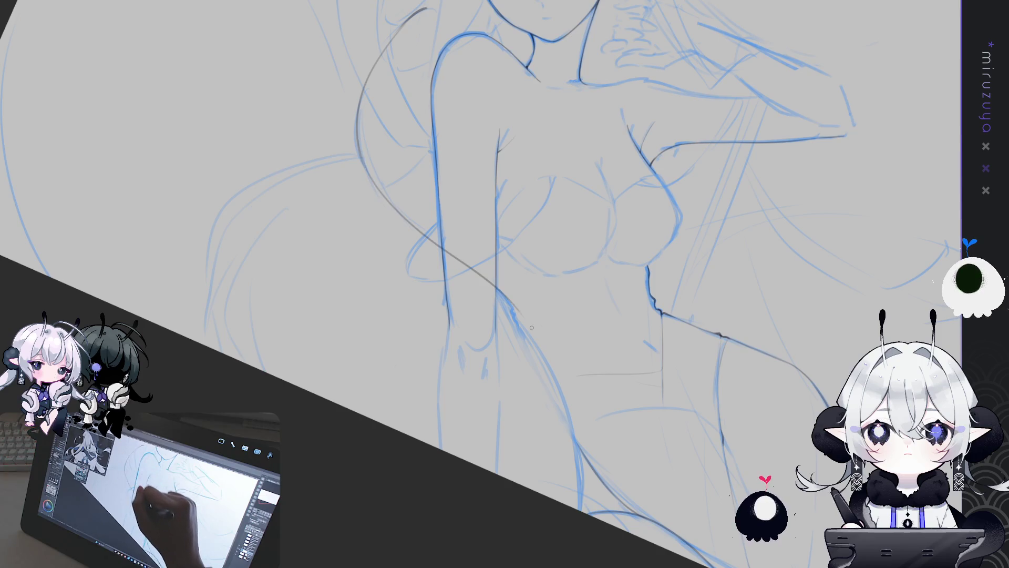
key(ctrl+z)
drag(399, 217, 515, 321)
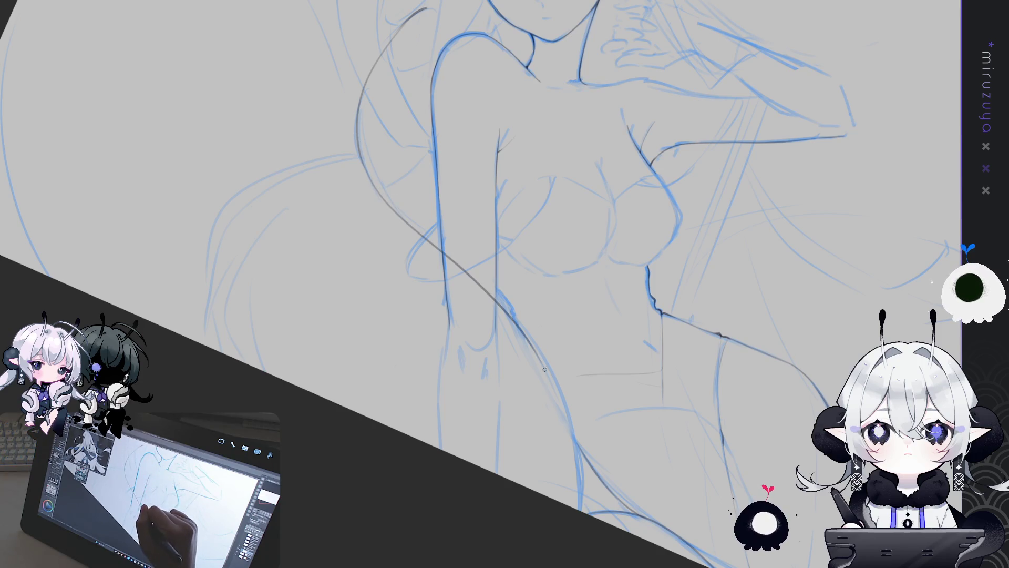
key(ctrl+z)
mouse_move(357, 138)
mouse_down()
mouse_move(566, 393)
mouse_move(578, 453)
mouse_up()
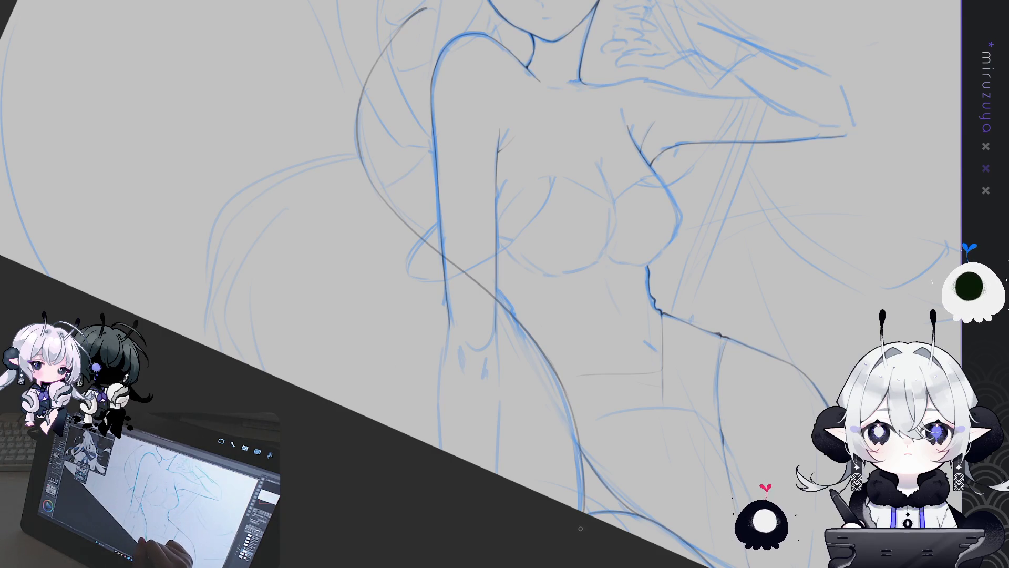
key(ctrl+z)
drag(567, 402, 583, 511)
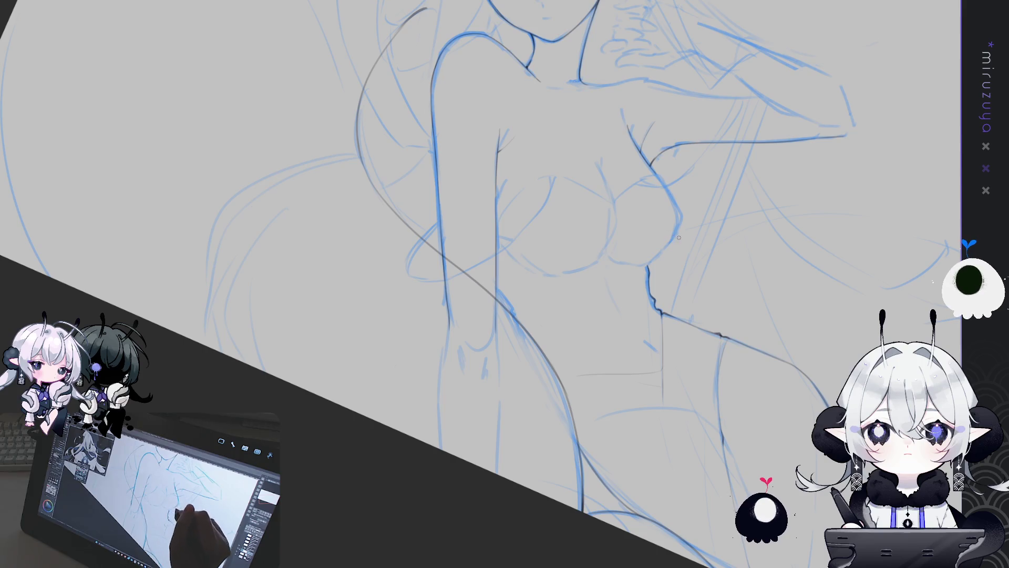
drag(814, 208, 419, 447)
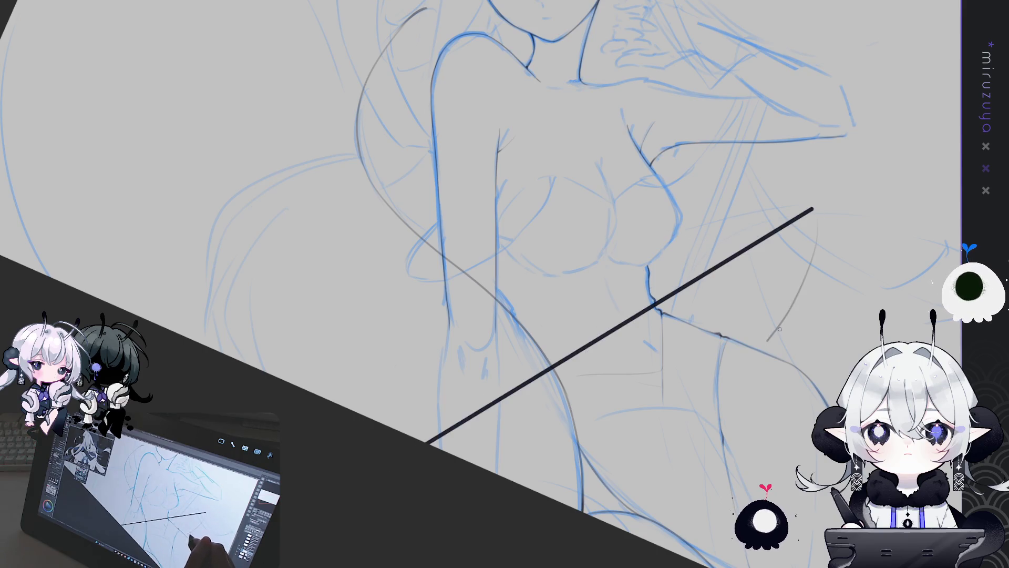
key(ctrl+z)
drag(781, 327, 470, 241)
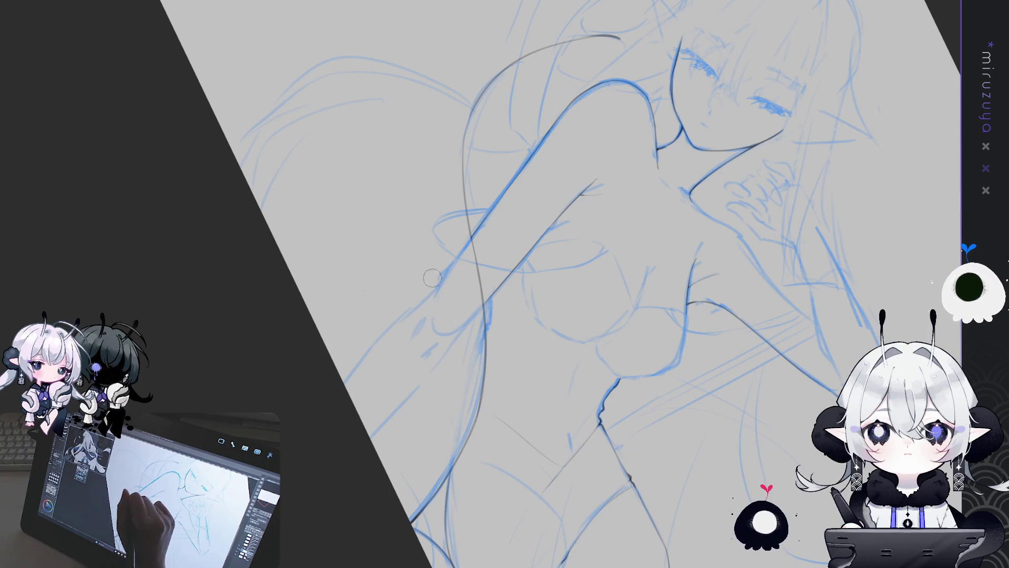
Zoom in and tilt the canvas to frame the raised hand beside the face
scroll(504, 284, up, 3)
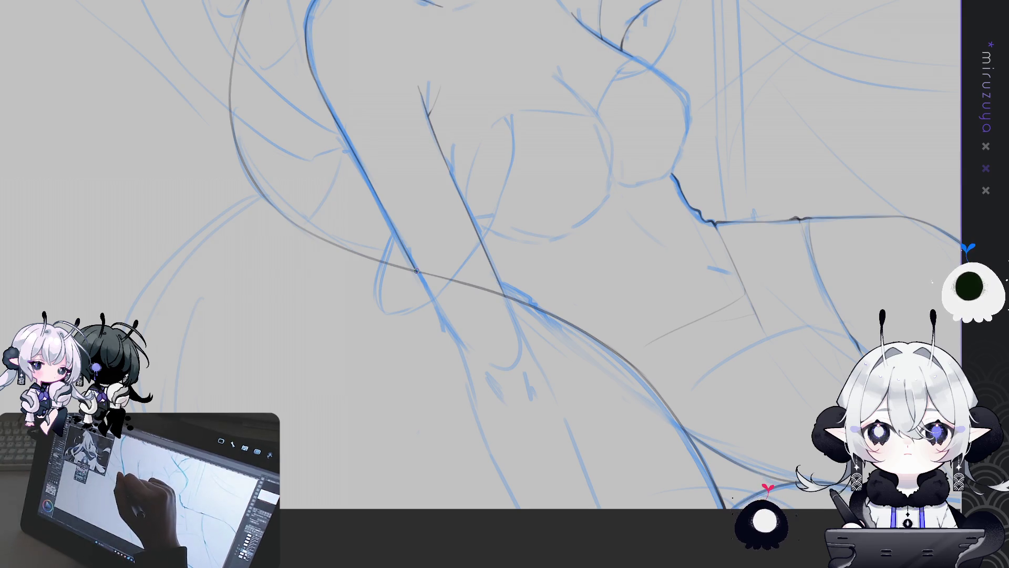
mouse_move(412, 268)
mouse_down()
mouse_move(516, 299)
mouse_move(499, 285)
mouse_up()
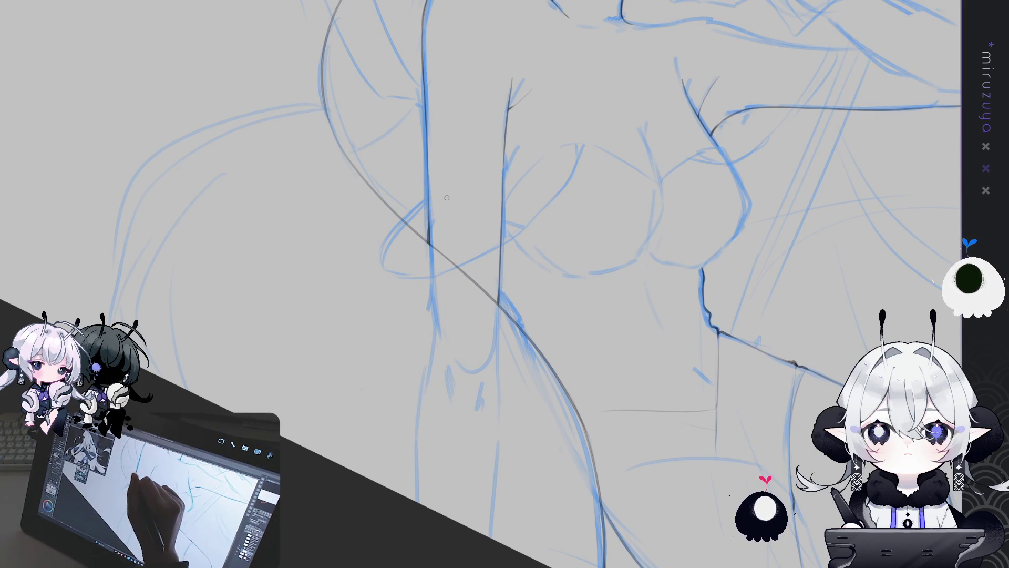
drag(682, 170, 693, 369)
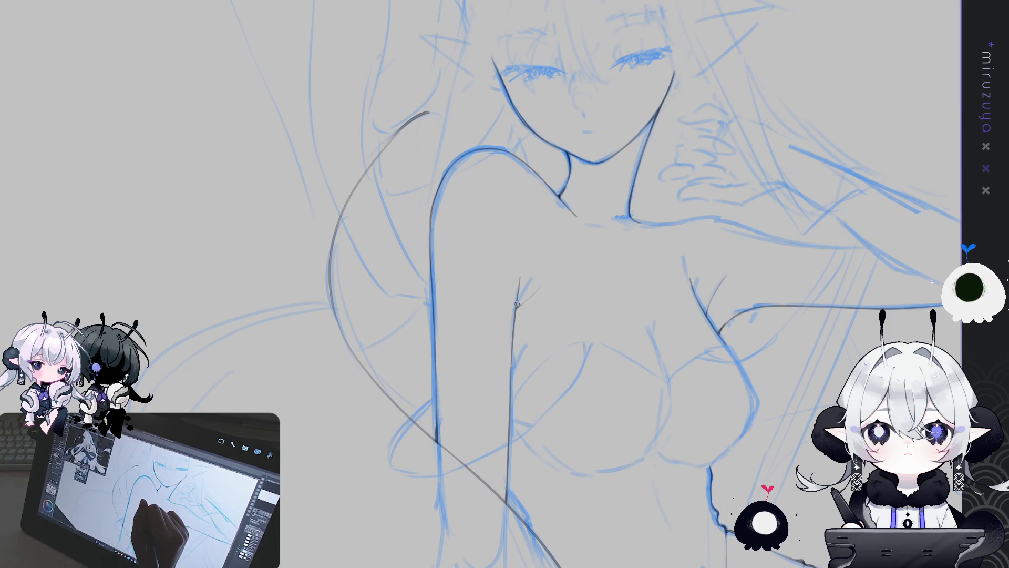
drag(613, 259, 473, 273)
mouse_move(579, 315)
mouse_down()
mouse_move(561, 443)
mouse_move(497, 98)
mouse_up()
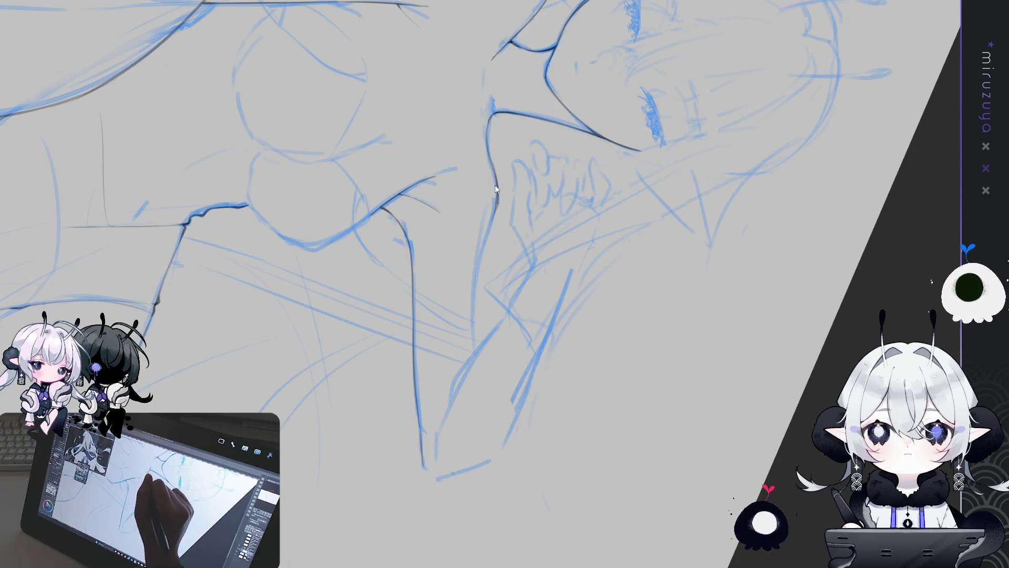
Ink dark strokes down the neck into the shoulder line, undoing the last pass
mouse_move(489, 119)
mouse_down()
mouse_move(496, 180)
mouse_move(479, 269)
mouse_up()
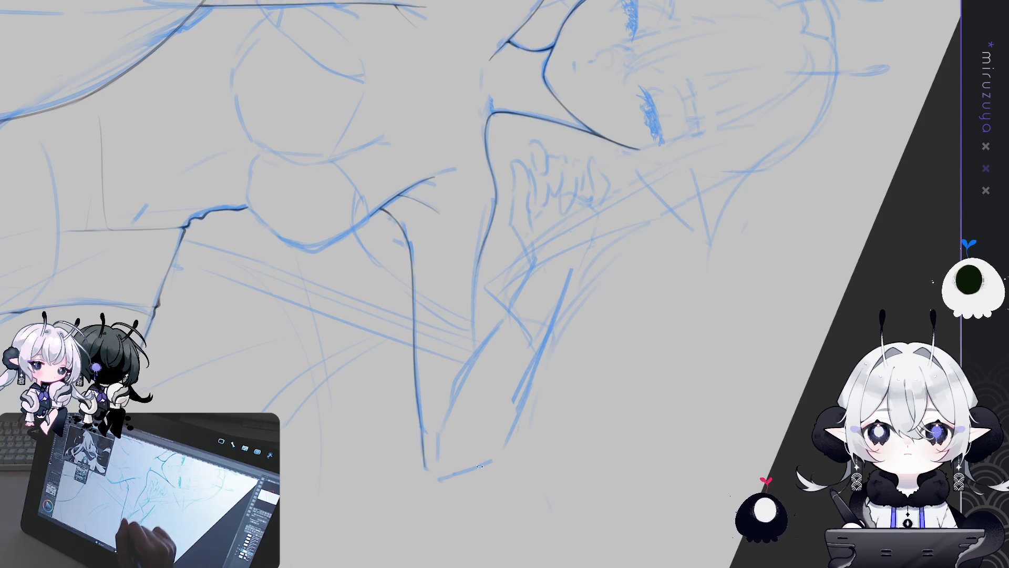
key(minus)
drag(474, 260, 477, 292)
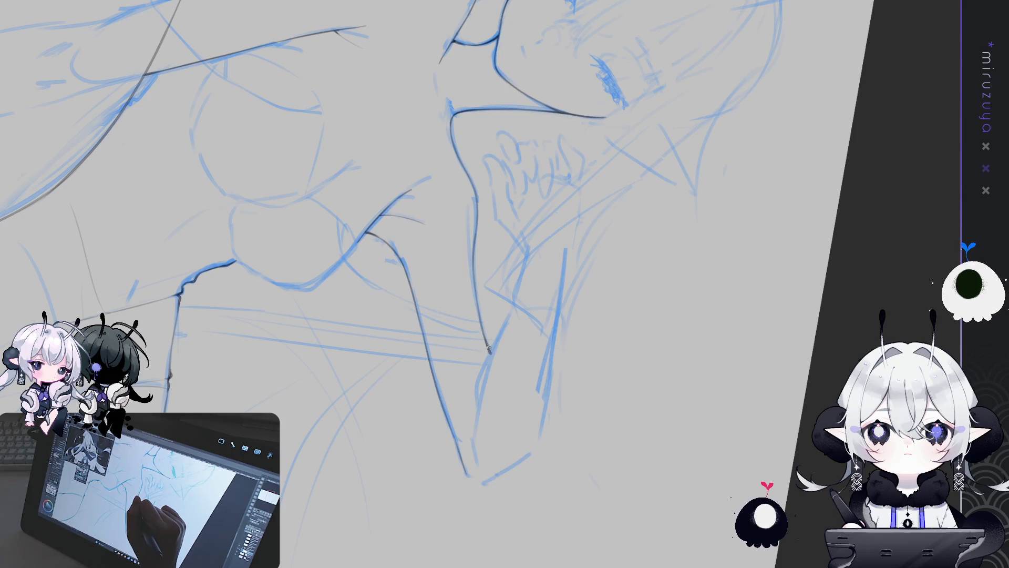
drag(488, 348, 456, 183)
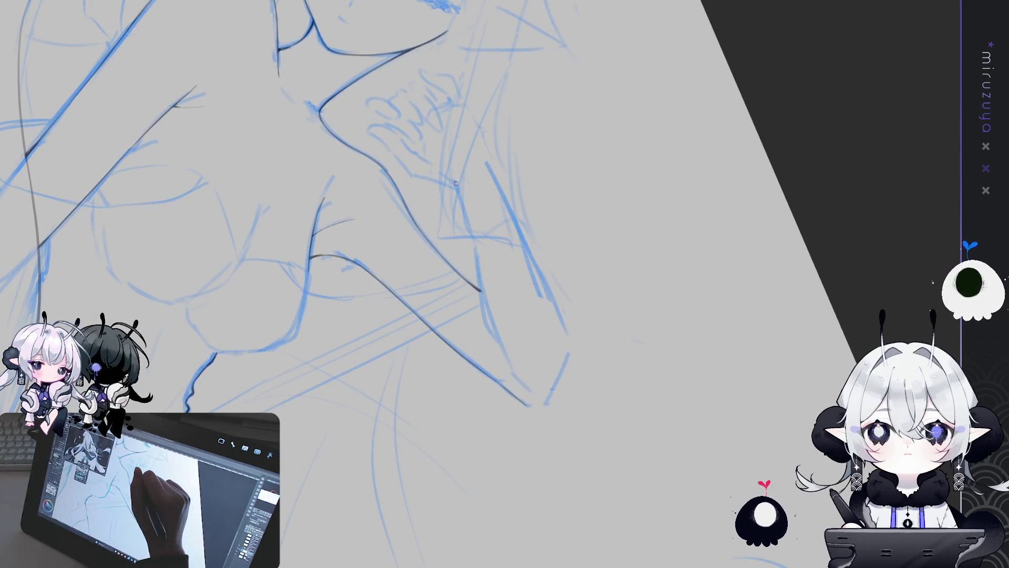
drag(463, 203, 481, 286)
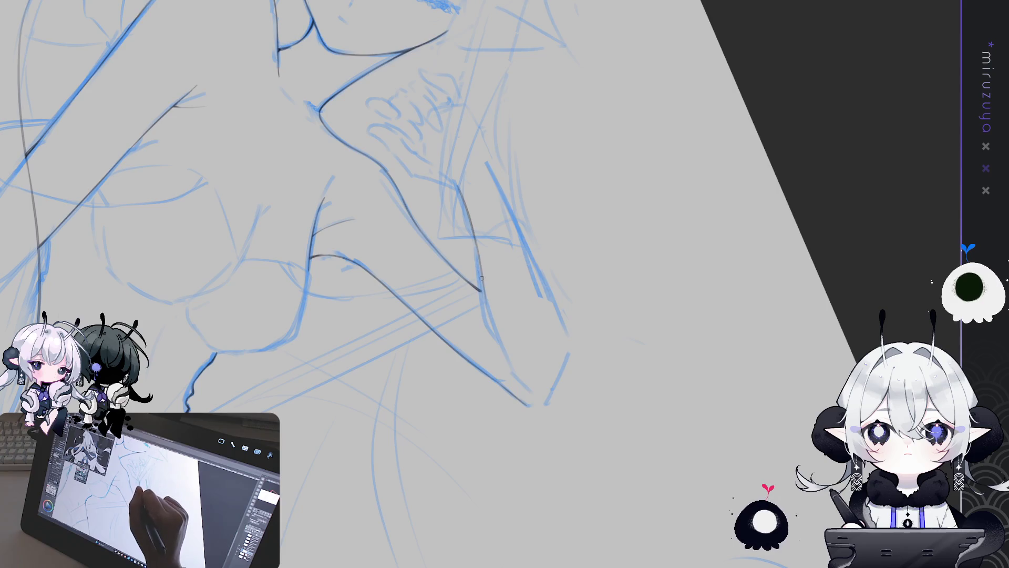
drag(490, 333, 513, 371)
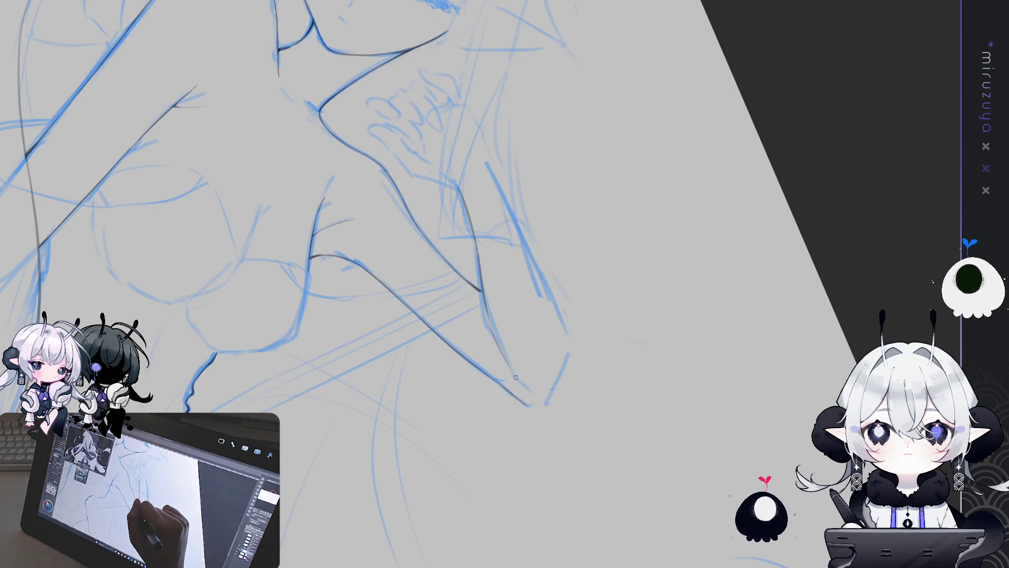
drag(462, 192, 504, 371)
key(ctrl+z)
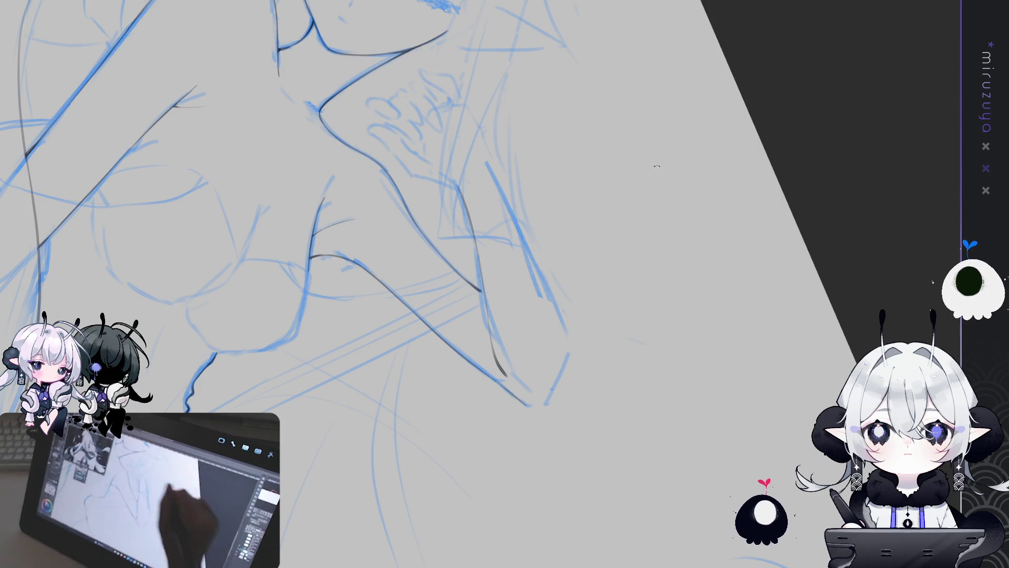
Ink the elbow and forearm contour over the blue rough, redrawing the overlong stroke
drag(472, 230, 476, 289)
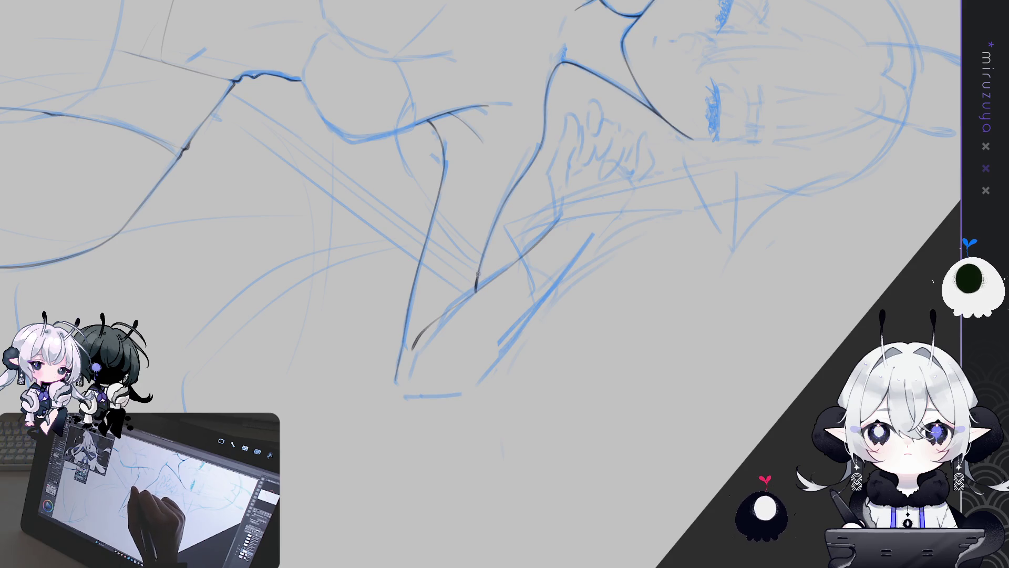
mouse_move(476, 290)
mouse_down()
mouse_move(497, 511)
mouse_move(436, 380)
mouse_up()
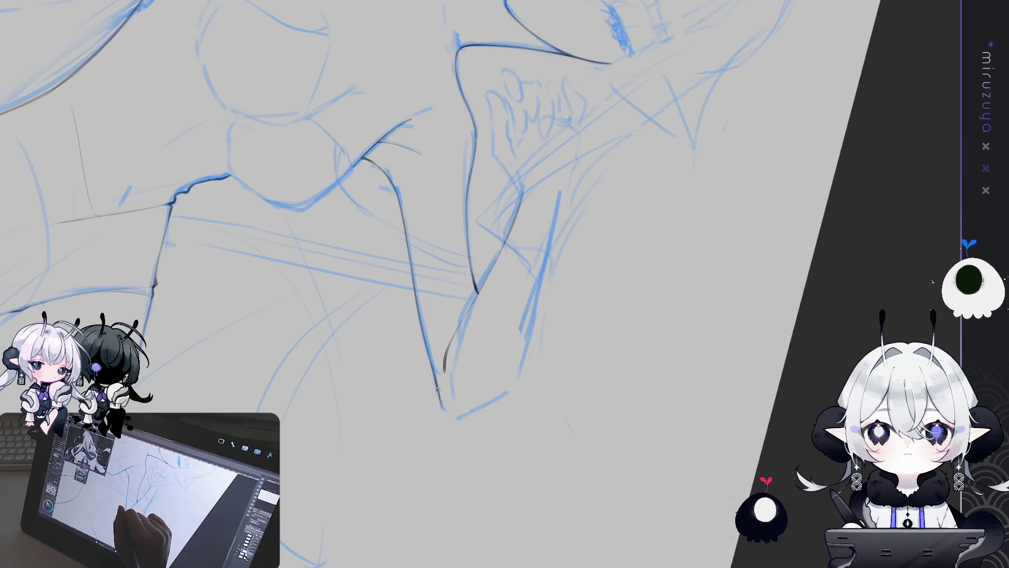
mouse_move(440, 398)
mouse_down()
mouse_move(461, 417)
mouse_move(537, 287)
mouse_up()
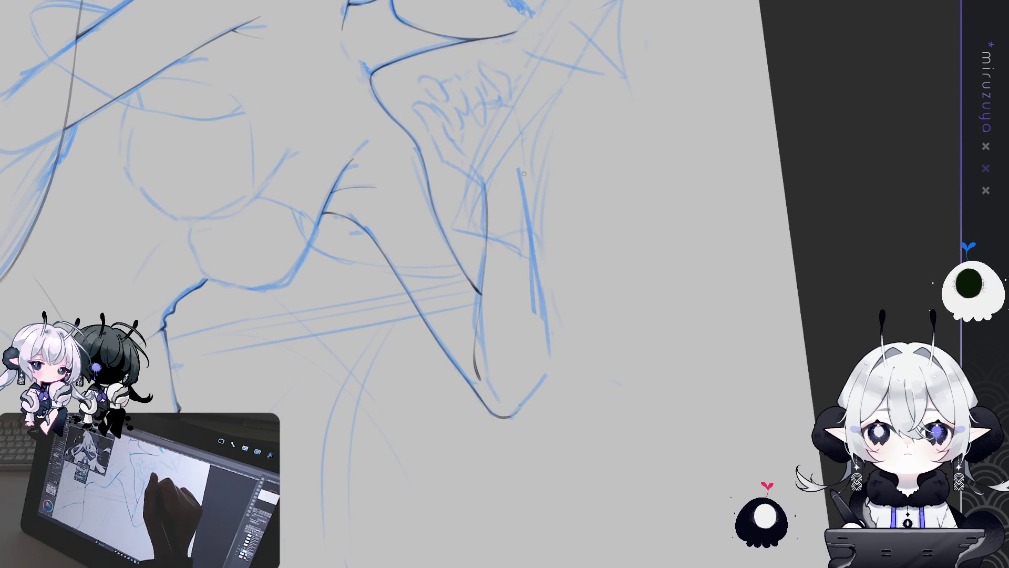
drag(519, 170, 544, 316)
key(ctrl+z)
key(ctrl+z)
drag(524, 196, 536, 310)
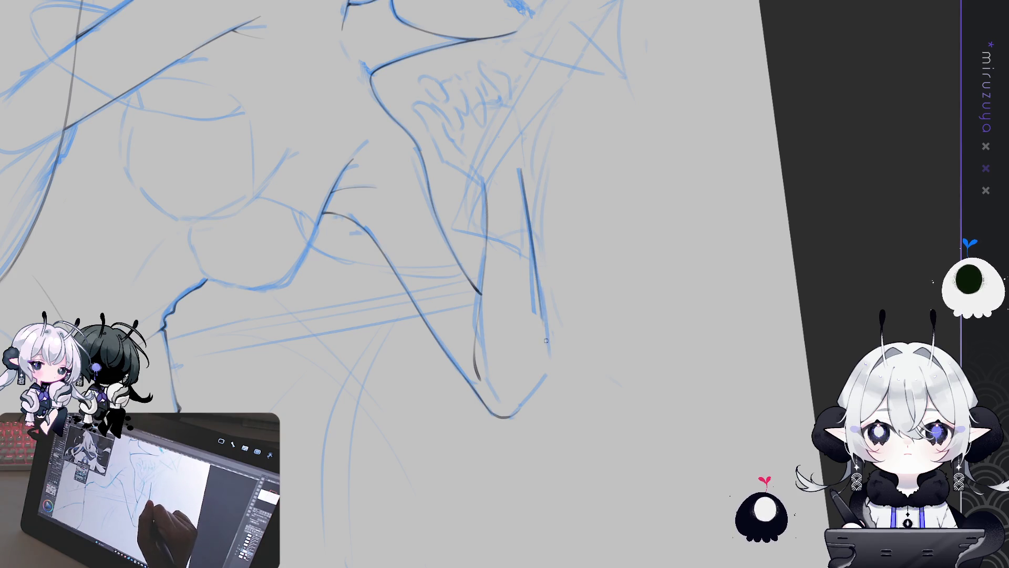
key(ctrl+z)
key(ctrl+z)
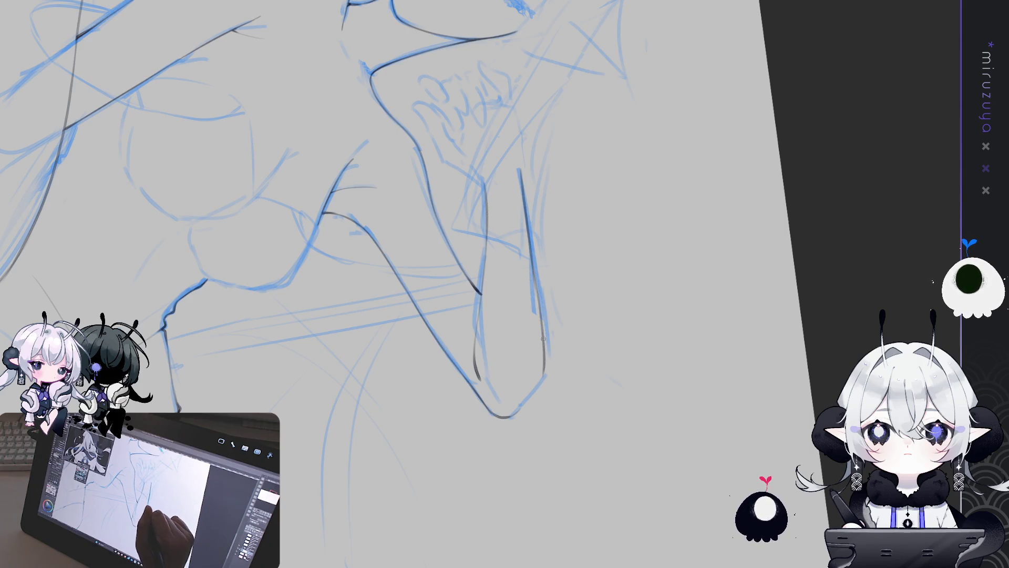
Rotate and zoom out the view to review the face, neck and arm
drag(544, 339, 581, 311)
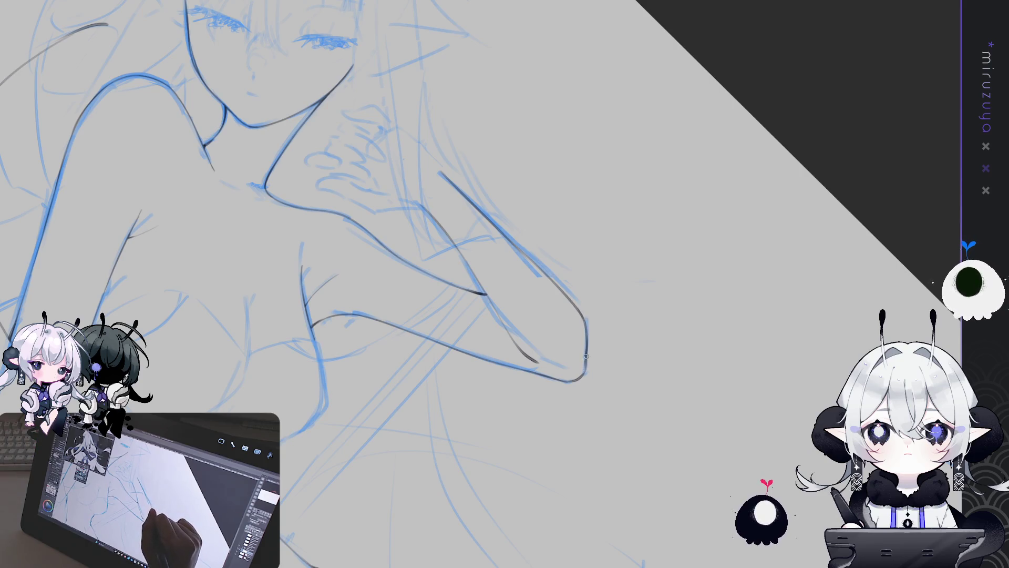
drag(586, 281, 545, 319)
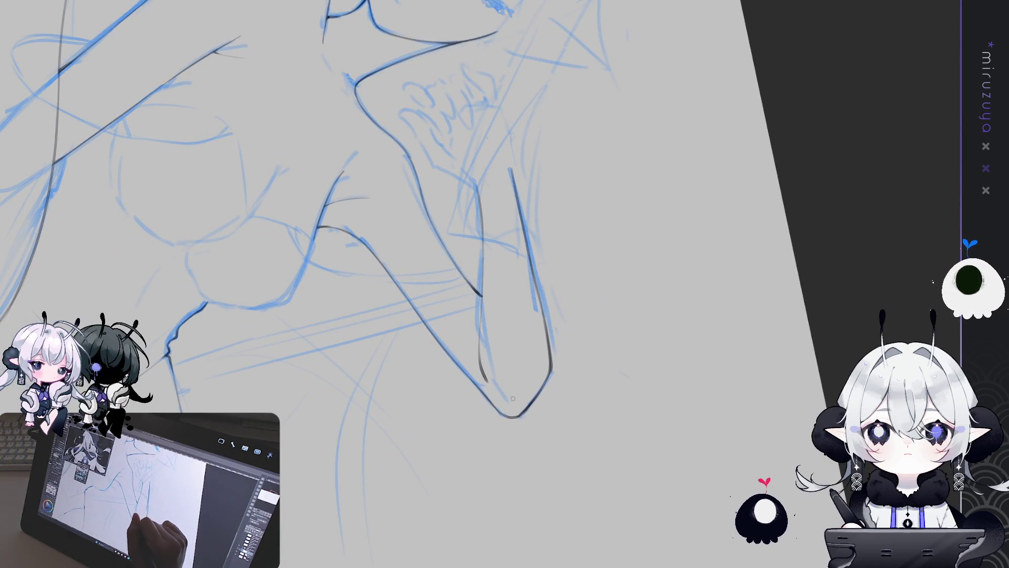
drag(524, 403, 757, 408)
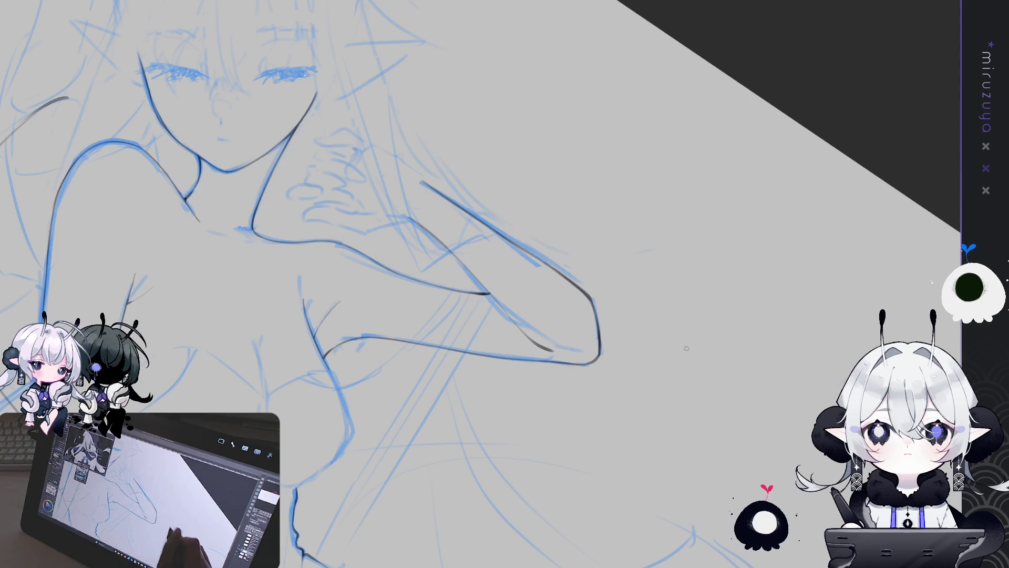
Check the torso in a horizontally flipped view, then add a short dark stroke to the body contour
mouse_move(570, 567)
mouse_down()
mouse_move(697, 443)
mouse_move(578, 316)
mouse_up()
scroll(697, 442, up, 3)
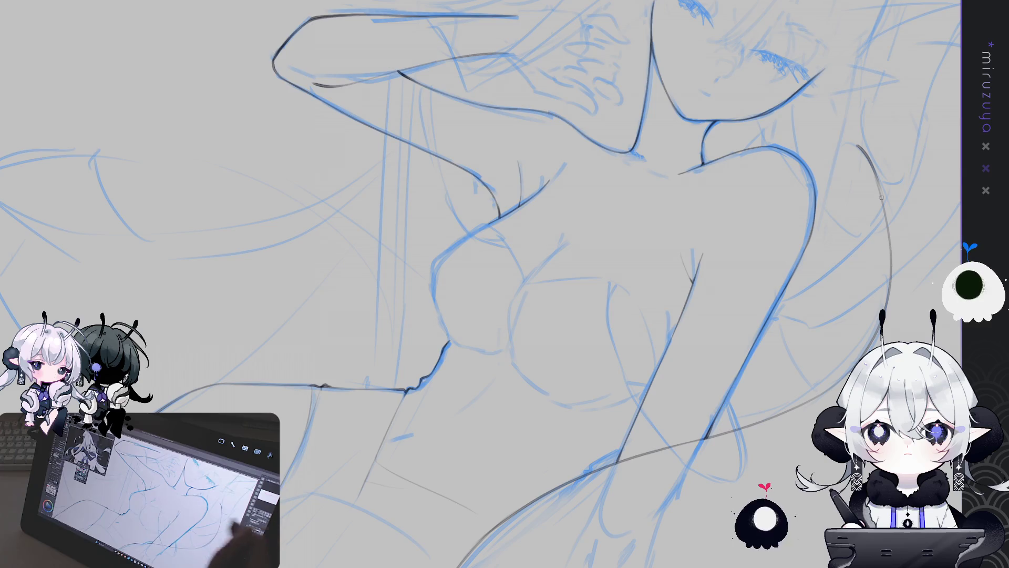
drag(505, 315, 440, 243)
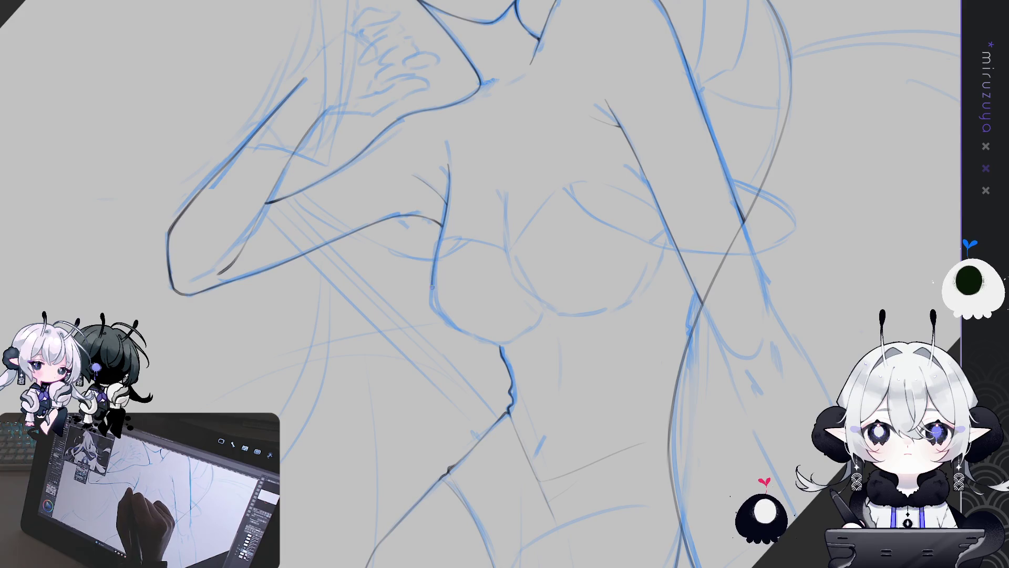
drag(441, 243, 449, 332)
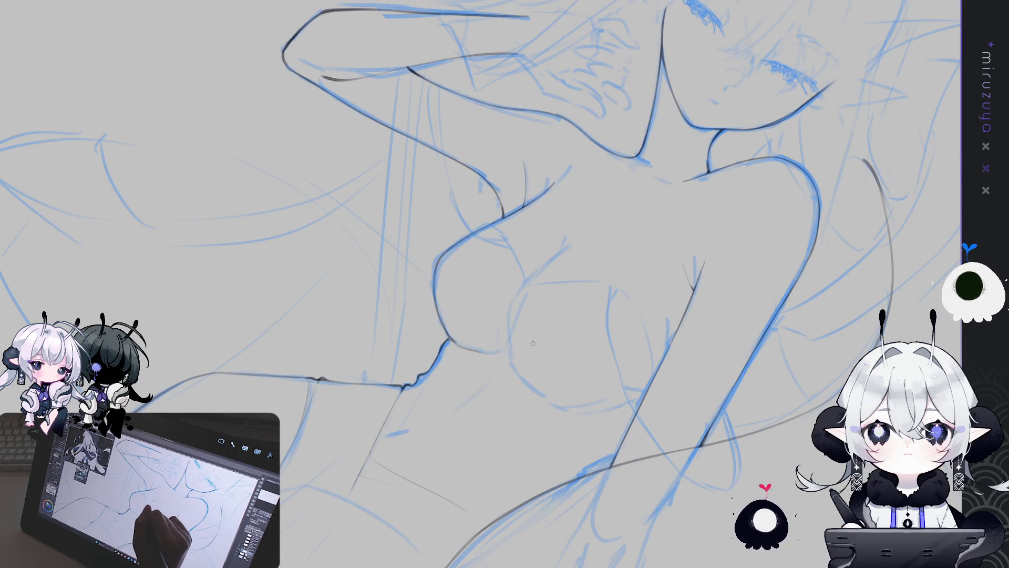
key(h)
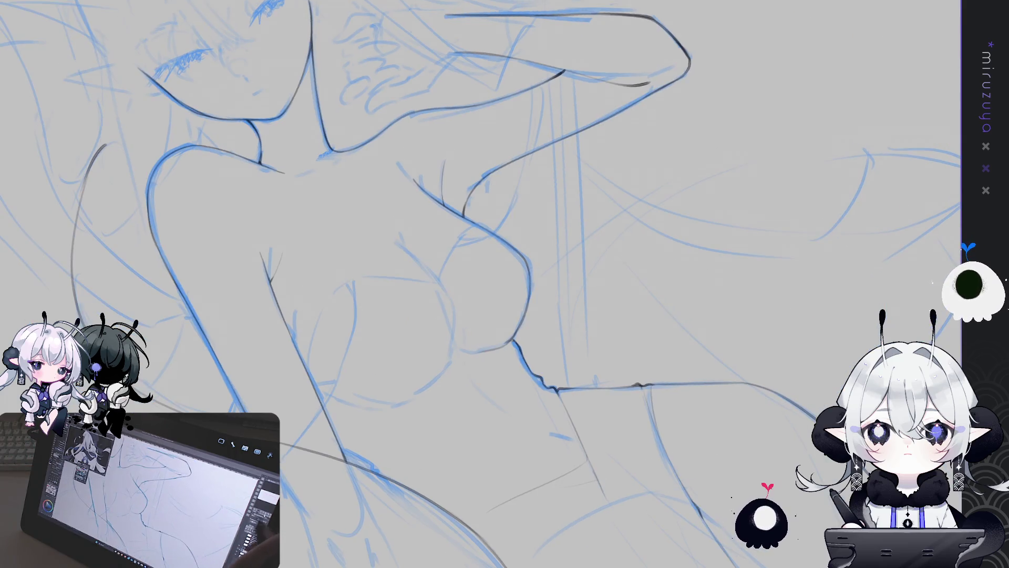
mouse_move(605, 420)
mouse_down()
mouse_move(619, 468)
mouse_move(542, 304)
mouse_up()
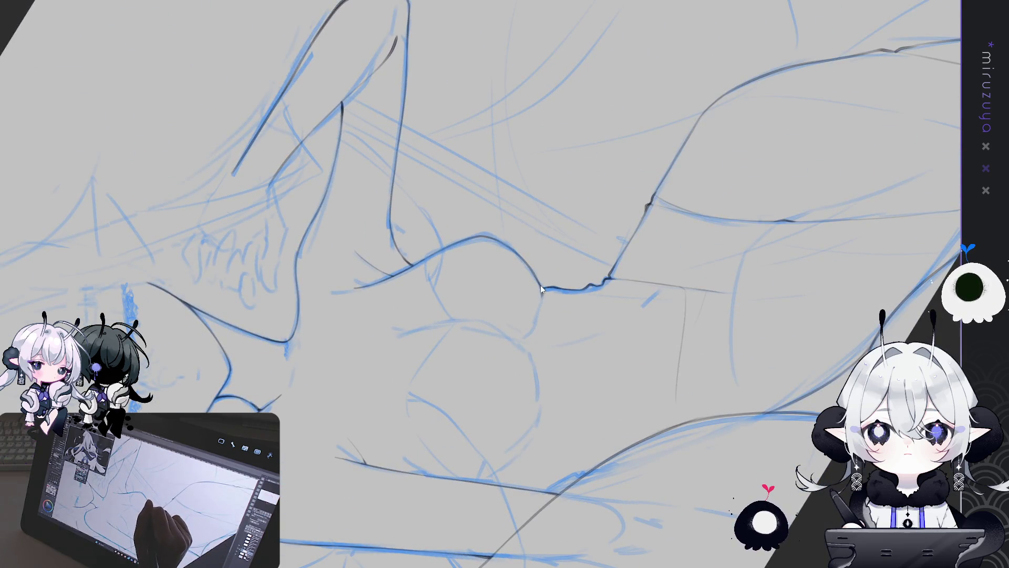
mouse_move(541, 288)
mouse_down()
mouse_move(533, 327)
mouse_move(476, 348)
mouse_move(560, 416)
mouse_up()
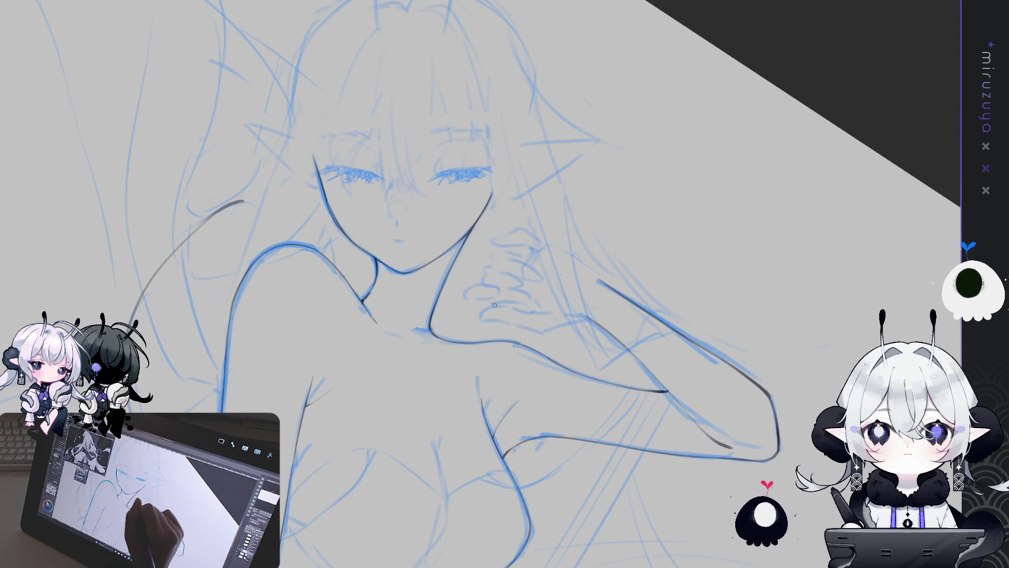
drag(572, 252, 605, 342)
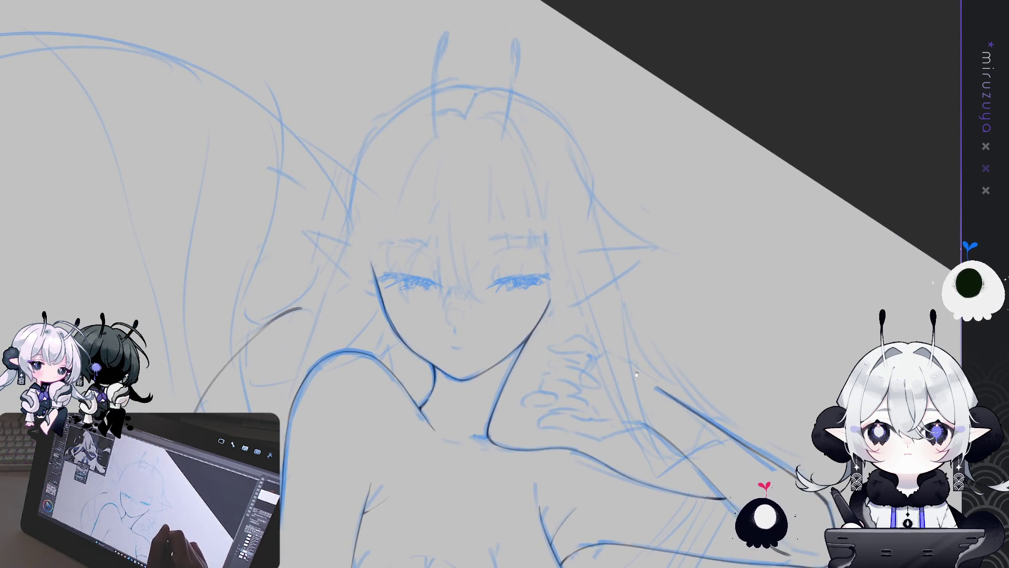
Ink the outline of the first pointed elf ear with a hooked lower edge
scroll(636, 430, up, 2)
mouse_move(636, 429)
mouse_down()
mouse_move(419, 94)
mouse_move(437, 160)
mouse_up()
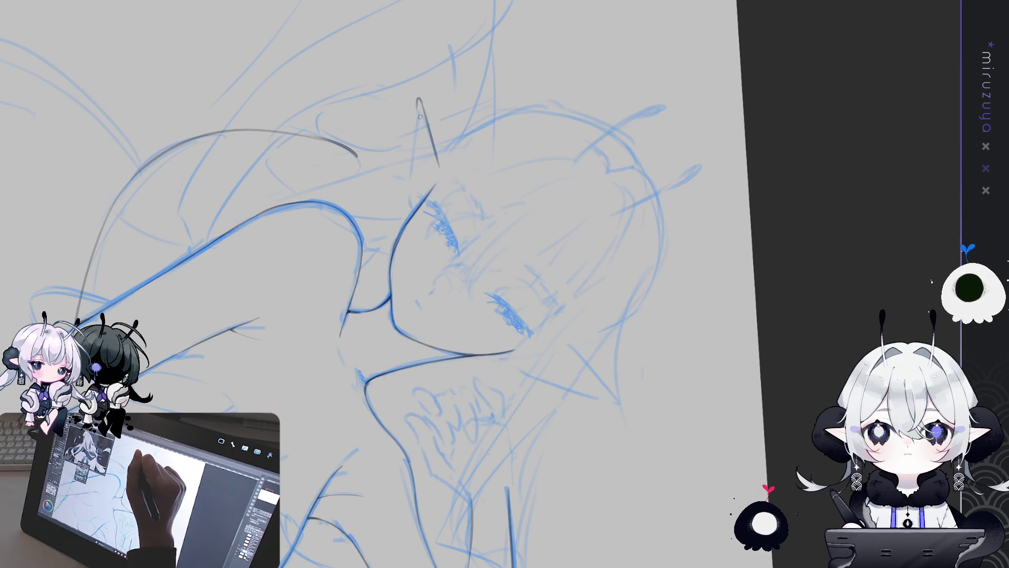
drag(420, 117, 419, 317)
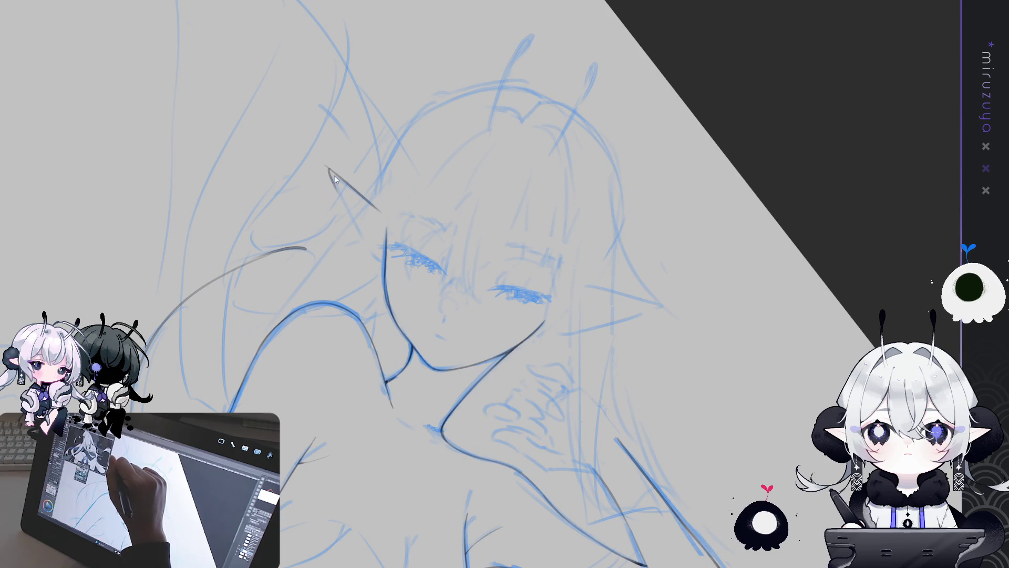
drag(330, 169, 339, 195)
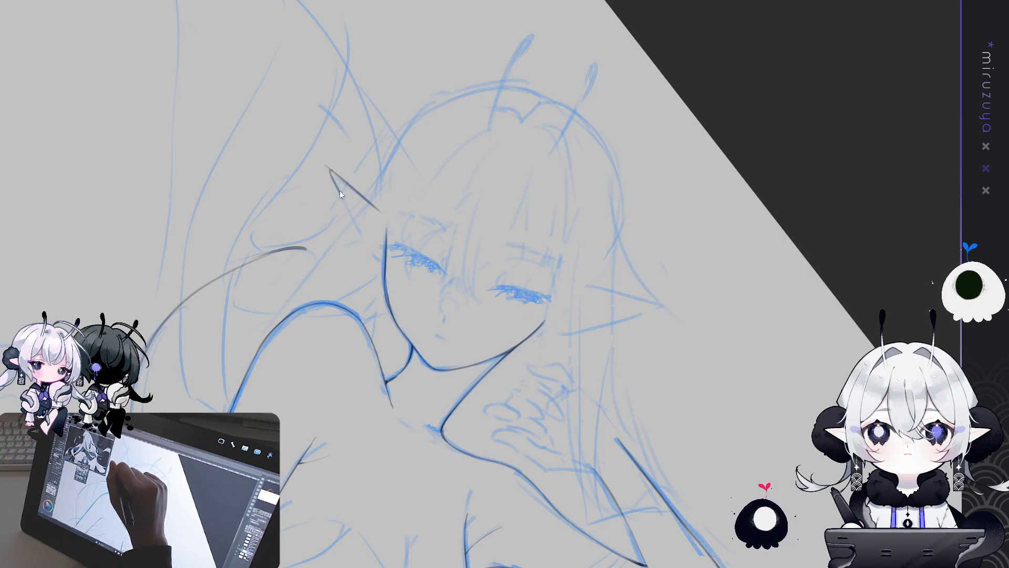
drag(339, 190, 375, 262)
drag(352, 214, 365, 243)
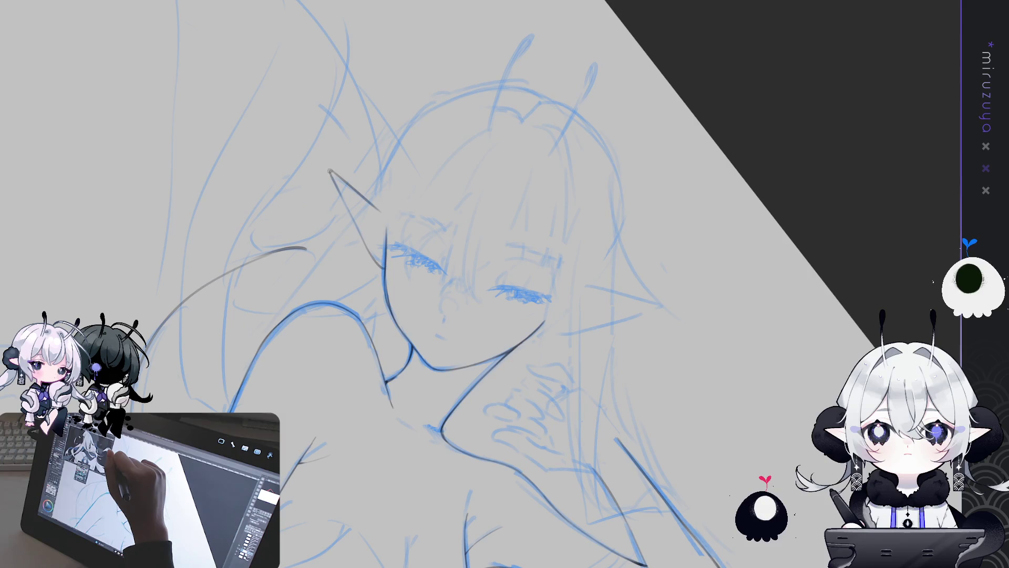
Outline the other elf ear, redrawing its edge darker, and reset the view rotation
drag(527, 469, 713, 475)
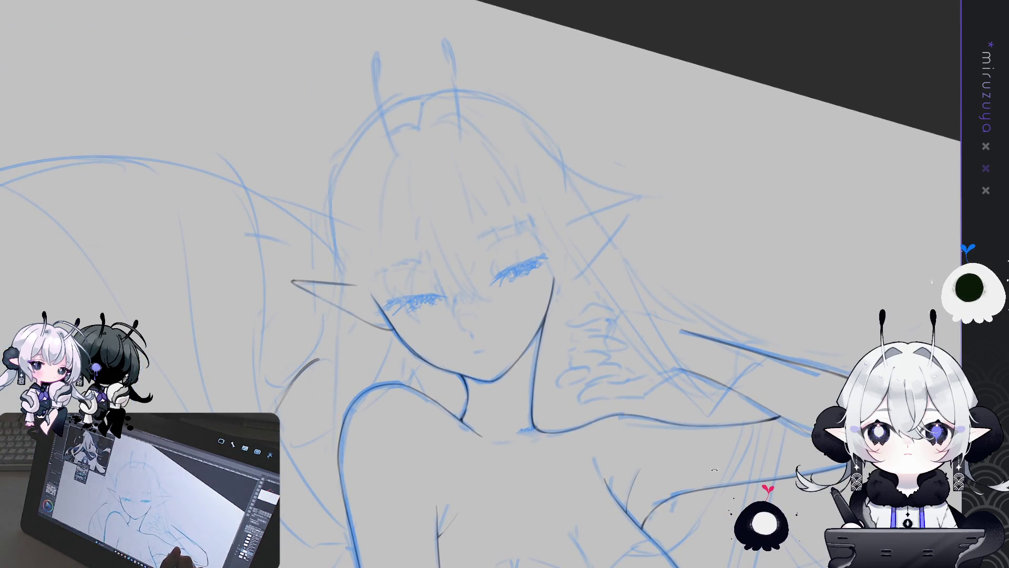
mouse_move(505, 284)
mouse_down()
mouse_move(489, 112)
mouse_move(475, 177)
mouse_up()
drag(489, 83, 474, 183)
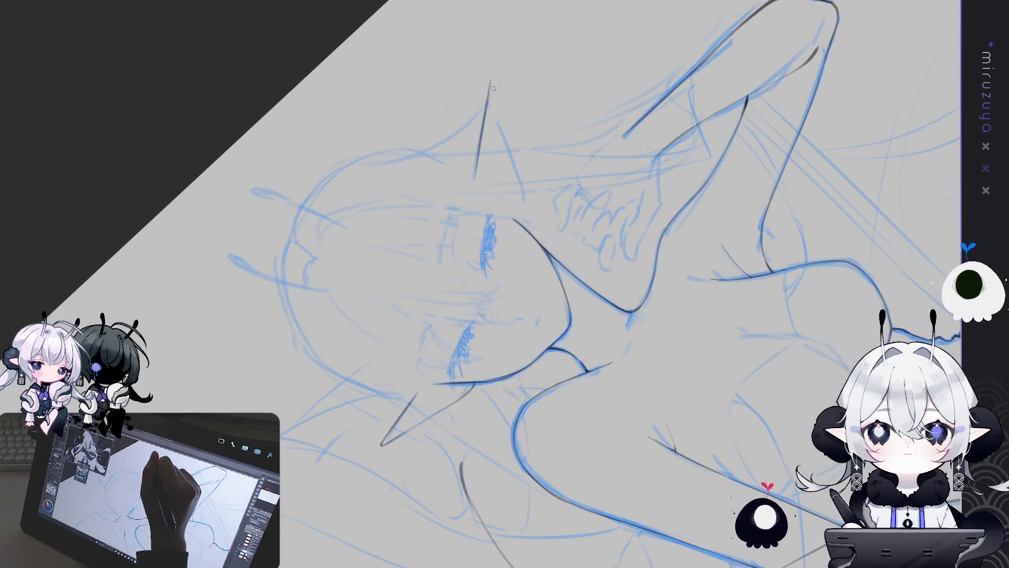
drag(492, 77, 508, 145)
key(ctrl+z)
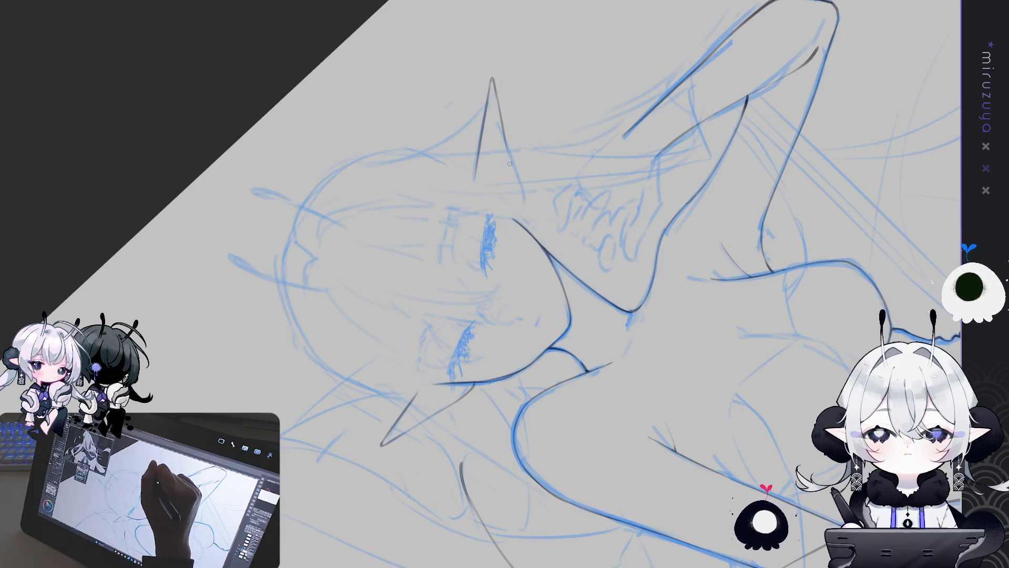
drag(512, 168, 515, 204)
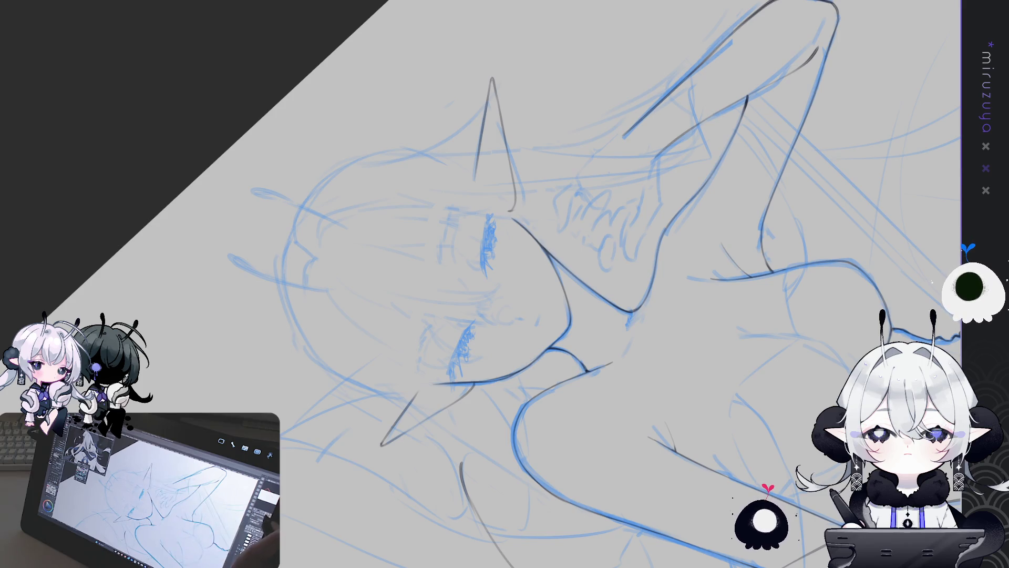
key(ctrl+@)
scroll(772, 346, down, 3)
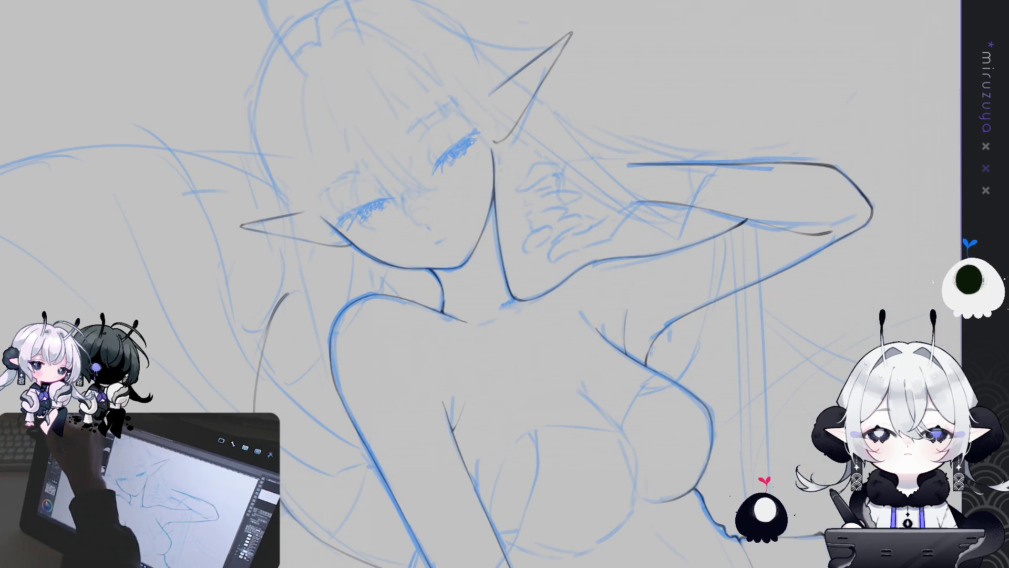
Shift the selected ear tip down and rotate it slightly clockwise, then deselect
scroll(586, 204, up, 3)
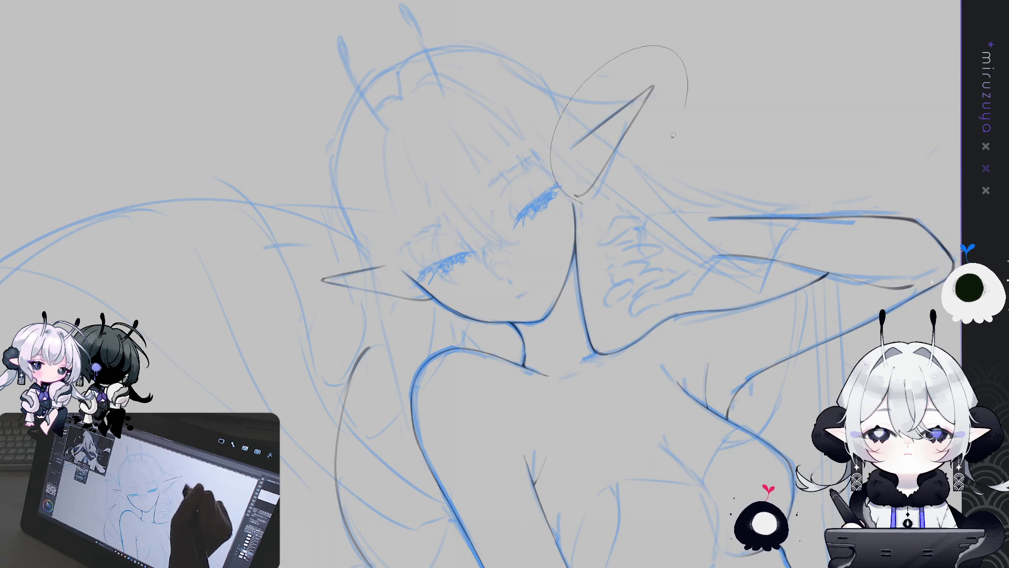
drag(578, 198, 577, 200)
key(ctrl+t)
drag(640, 123, 644, 134)
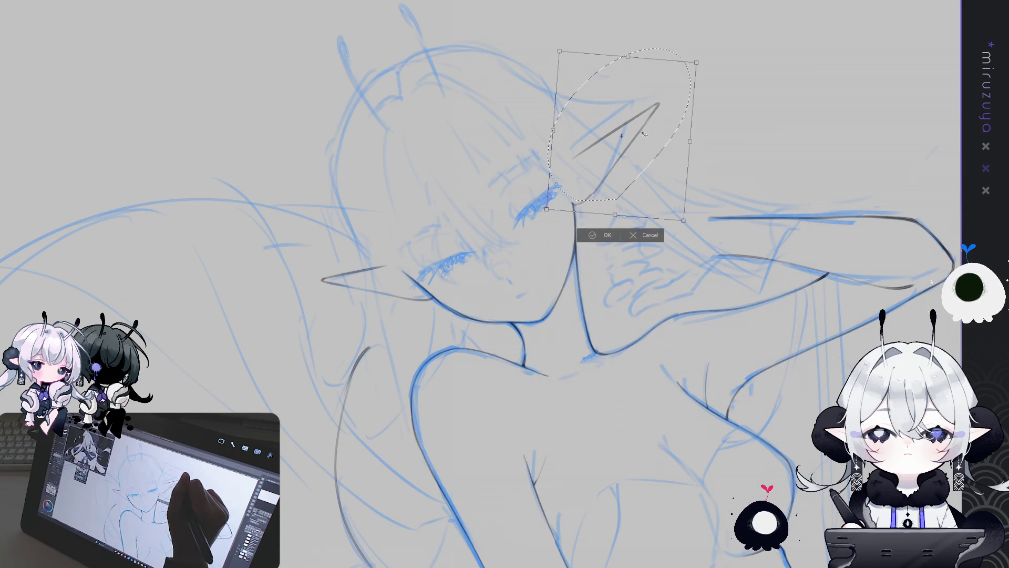
click(601, 236)
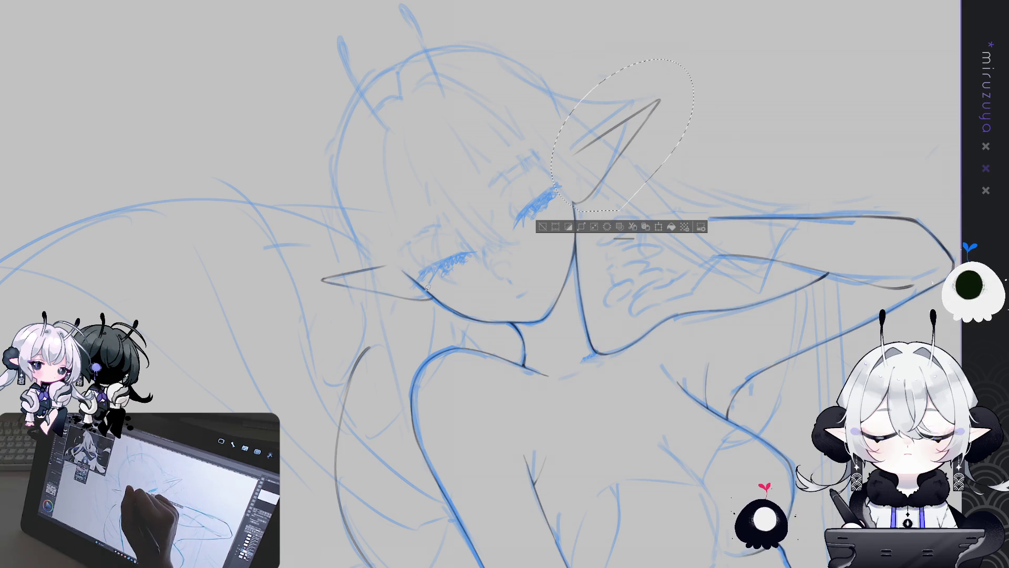
key(ctrl+d)
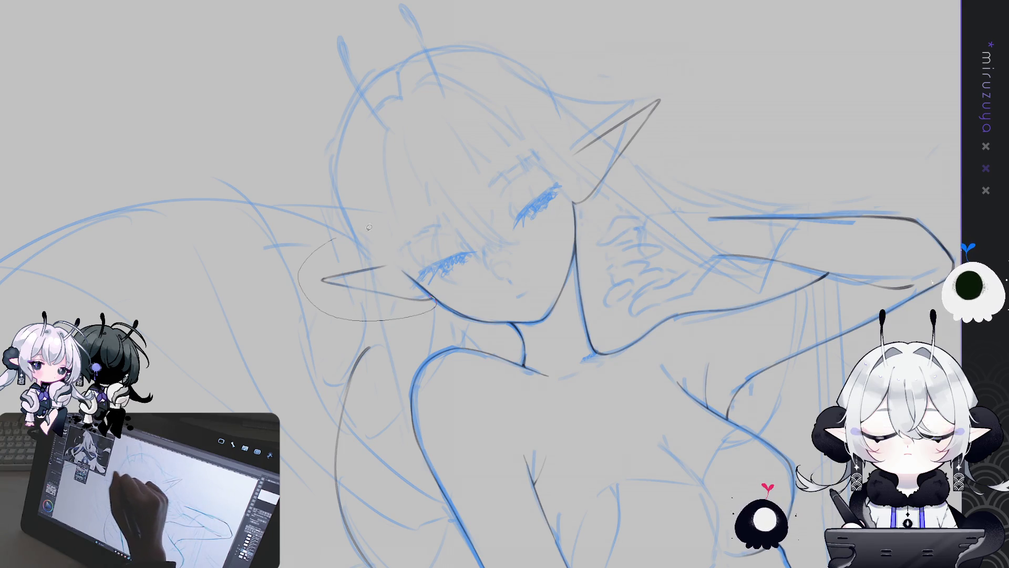
Select the pointed ear's line work and rotate it counter-clockwise
drag(437, 302, 435, 301)
key(ctrl+t)
mouse_move(486, 176)
mouse_down()
mouse_move(456, 149)
mouse_move(404, 252)
mouse_move(406, 242)
mouse_move(316, 315)
mouse_up()
click(303, 312)
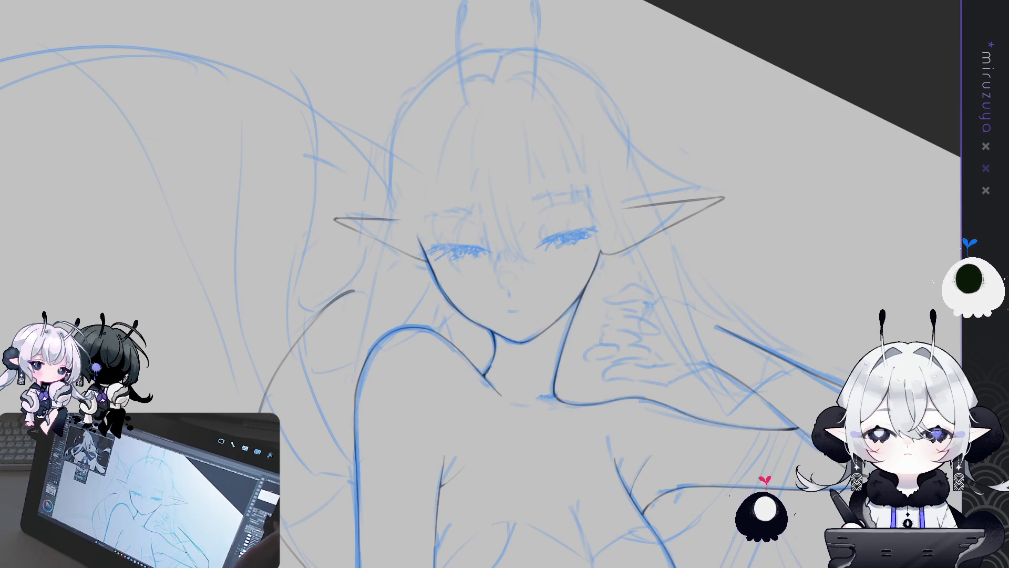
Select the ear tip and rotate it slightly clockwise
drag(21, 221, 21, 196)
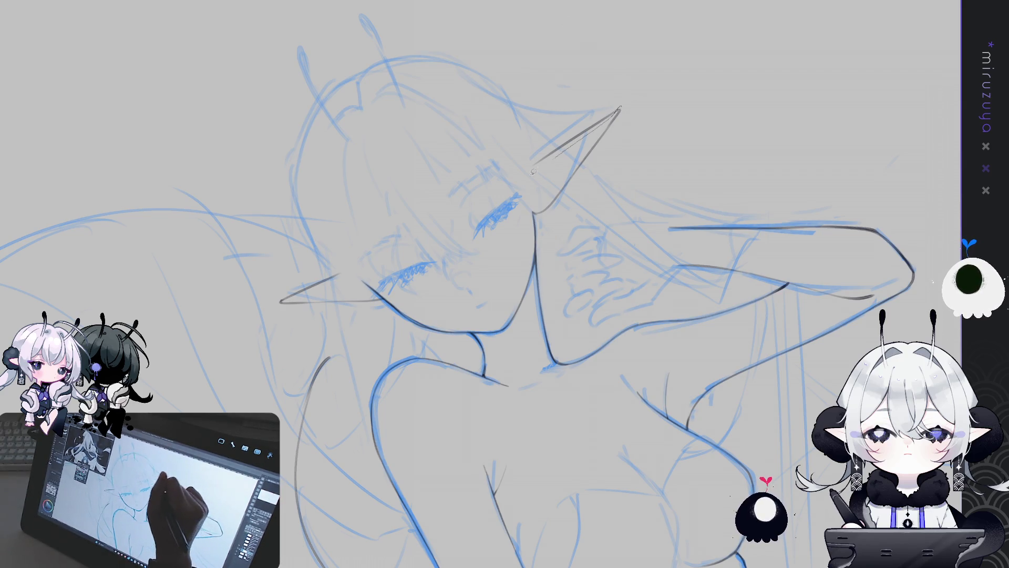
drag(619, 106, 603, 66)
key(ctrl+t)
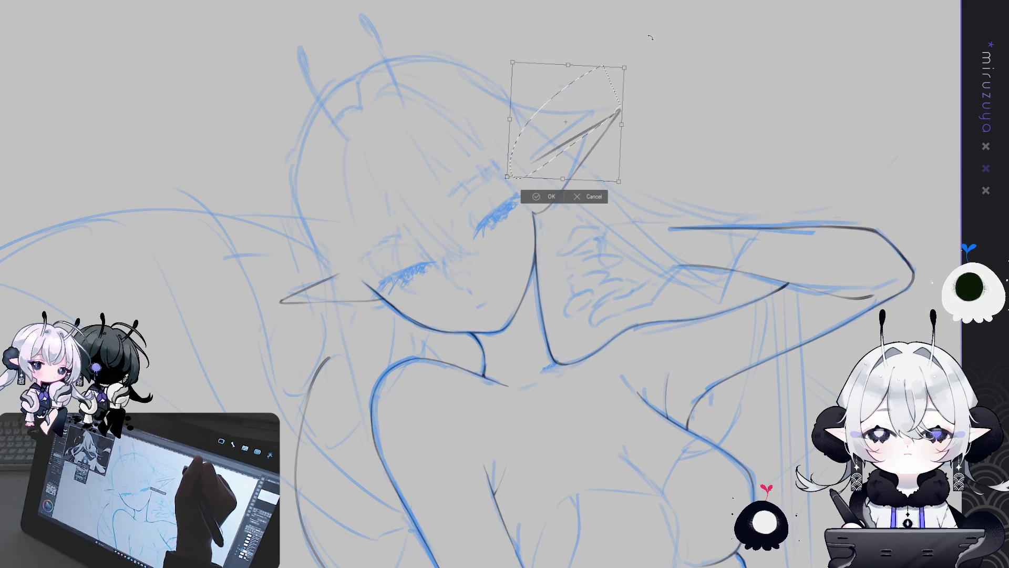
mouse_move(647, 31)
mouse_down()
mouse_move(619, 77)
mouse_move(635, 49)
mouse_up()
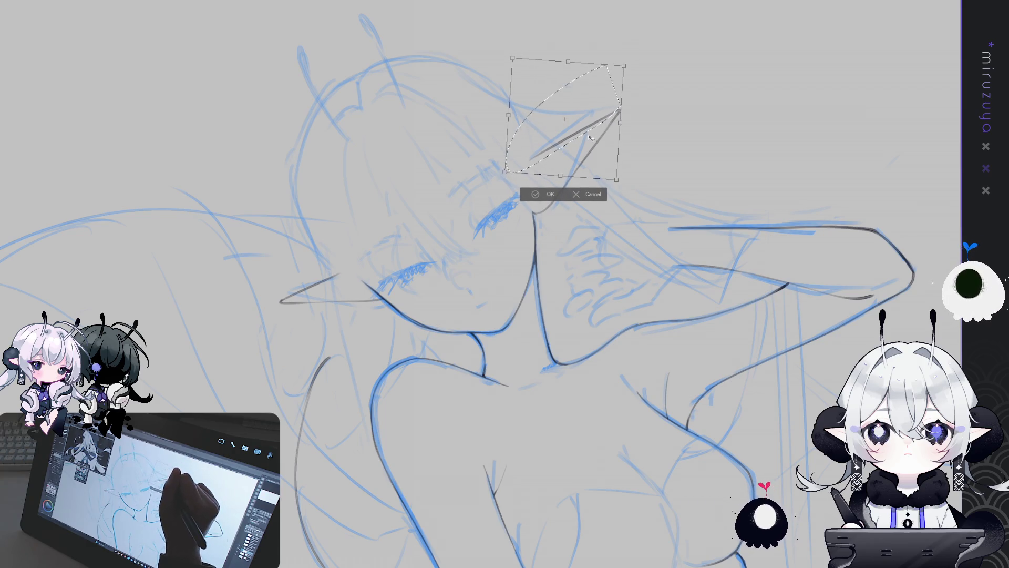
key(Return)
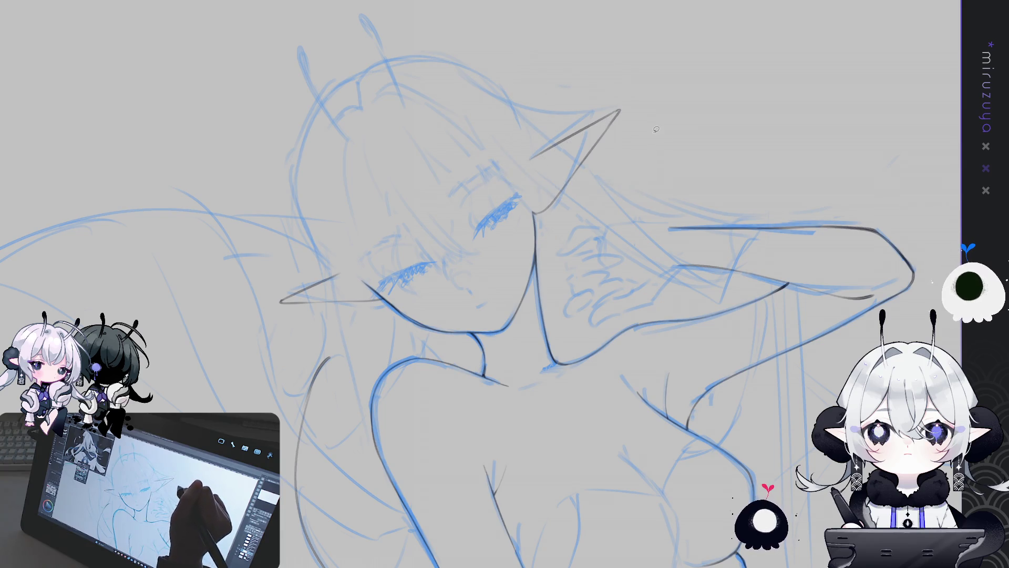
Enlarge the brush and draw a short arc above the right ear
key(e)
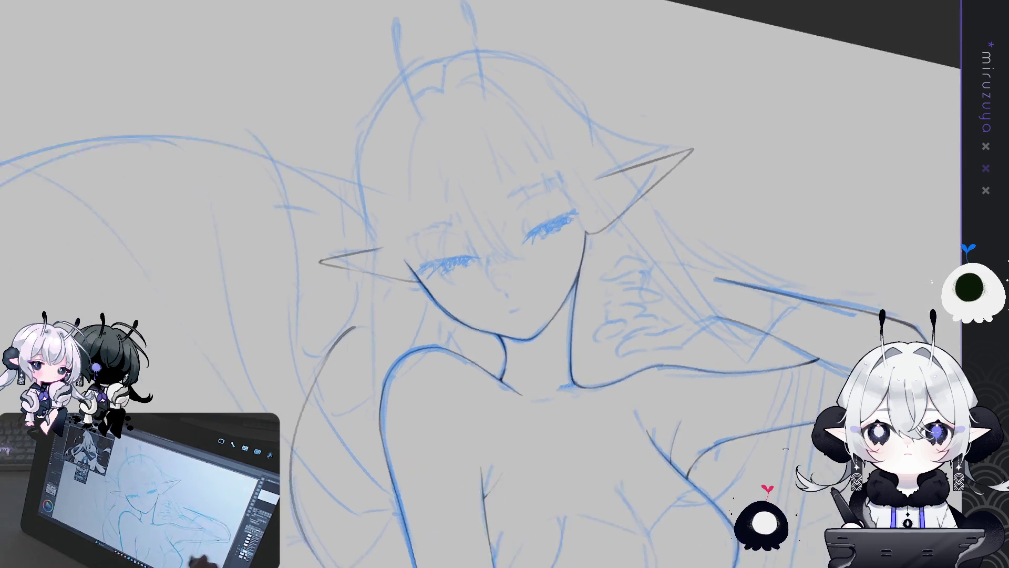
drag(473, 263, 526, 294)
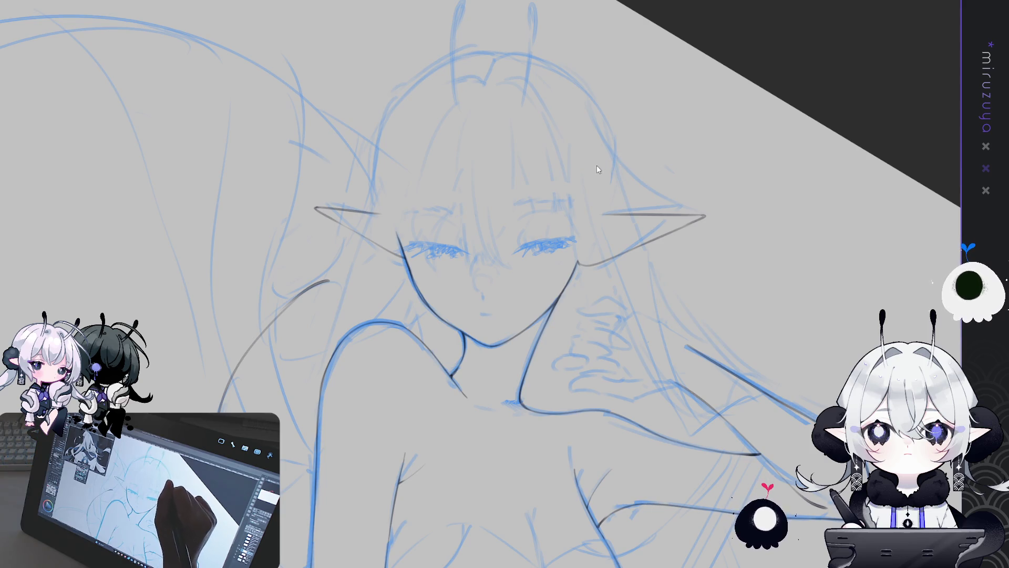
drag(595, 164, 651, 182)
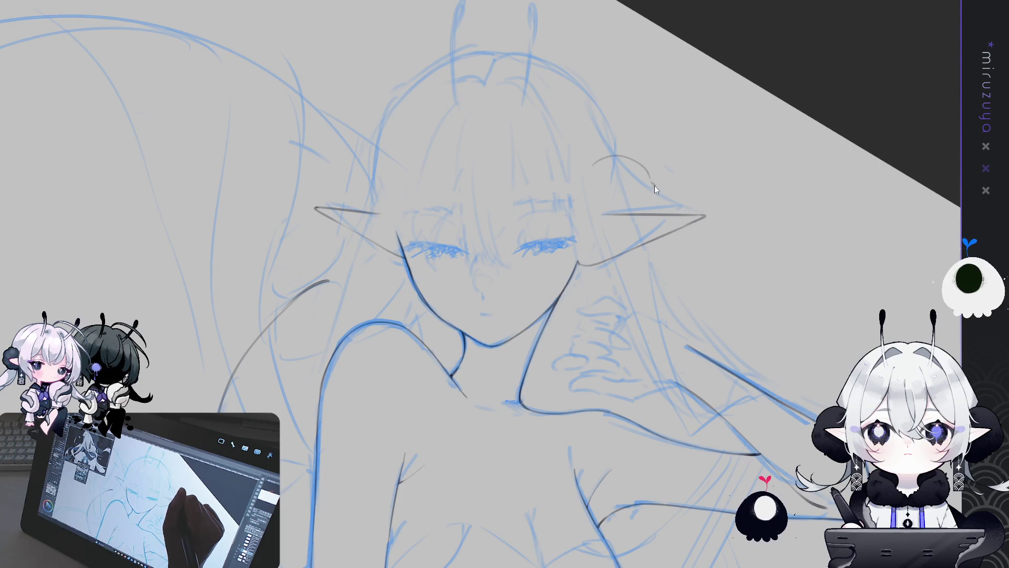
Extend the hair arcs down around the right ear and nudge the strokes down-right
drag(665, 217, 661, 243)
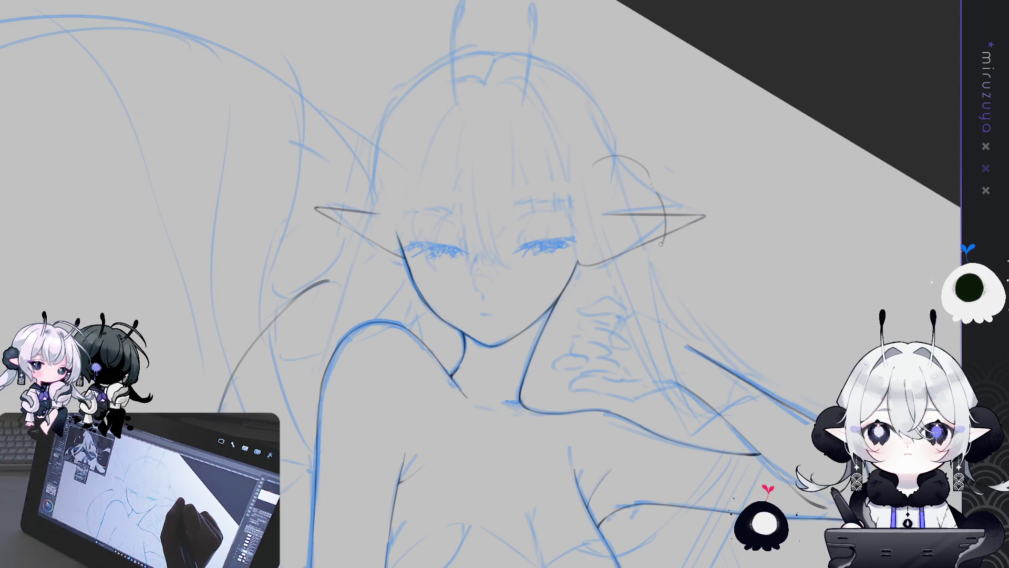
drag(655, 191, 662, 237)
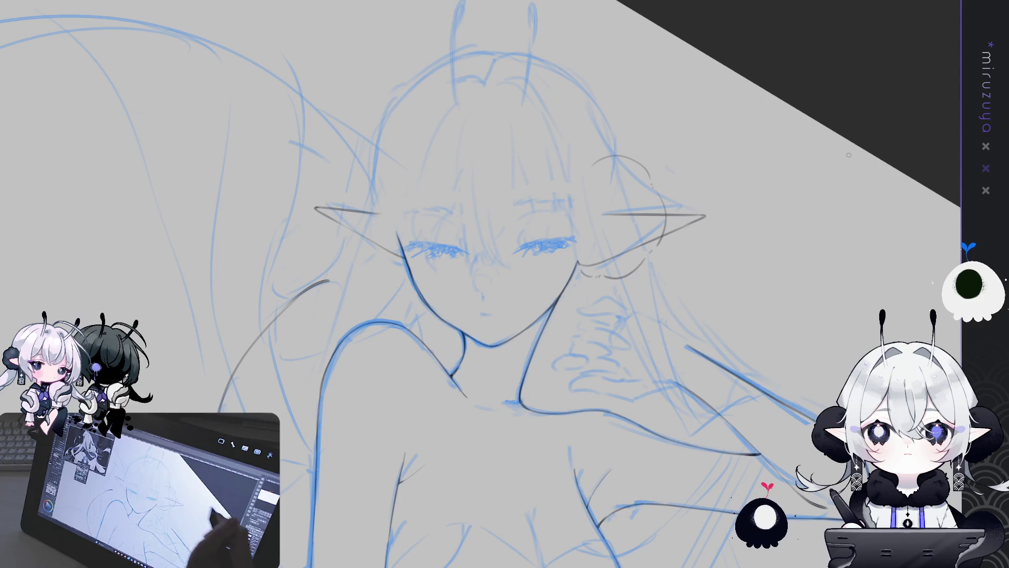
key(minus)
drag(652, 91, 635, 84)
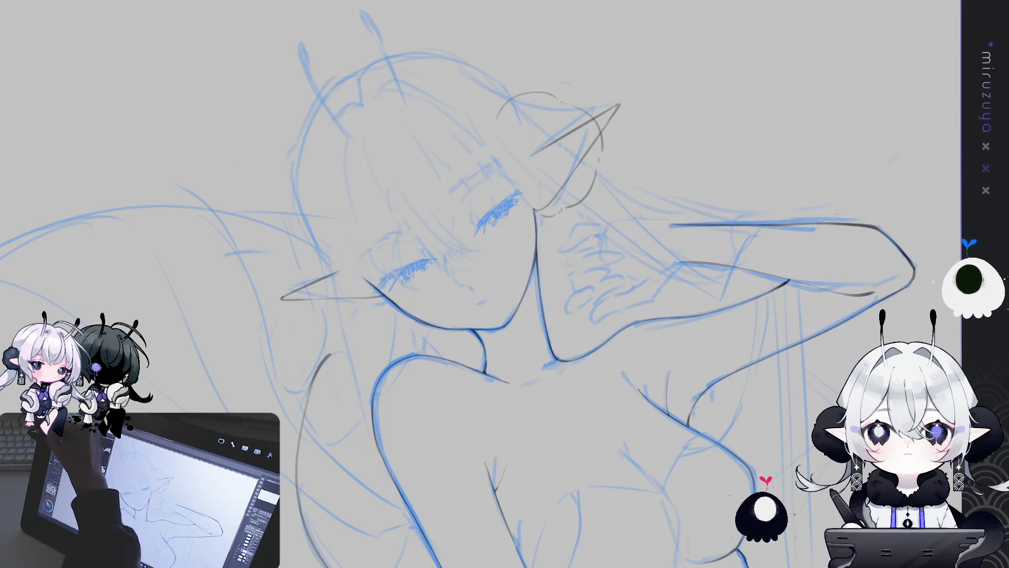
mouse_move(643, 161)
mouse_down()
mouse_move(653, 167)
mouse_move(565, 229)
mouse_up()
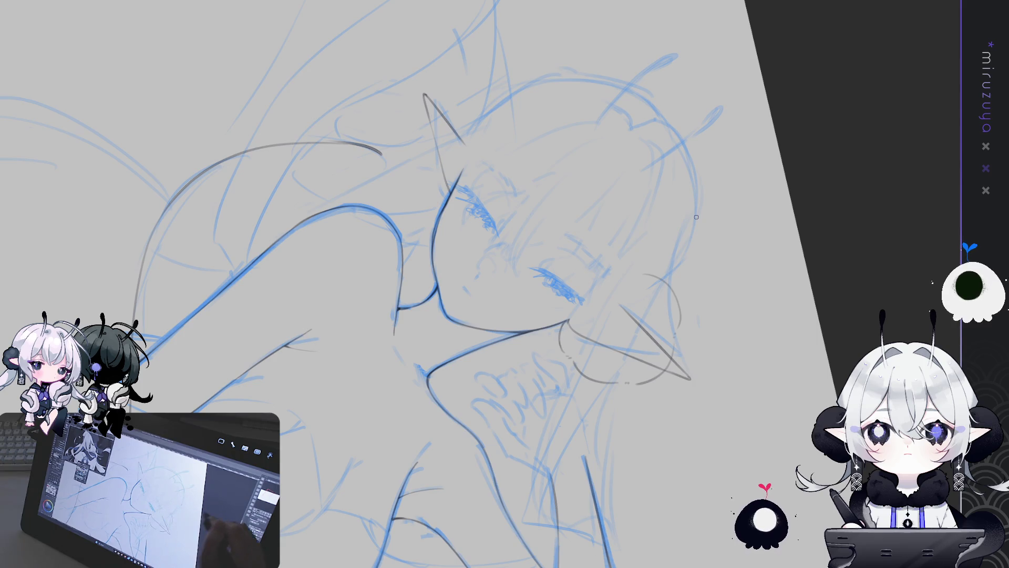
key(ctrl+at)
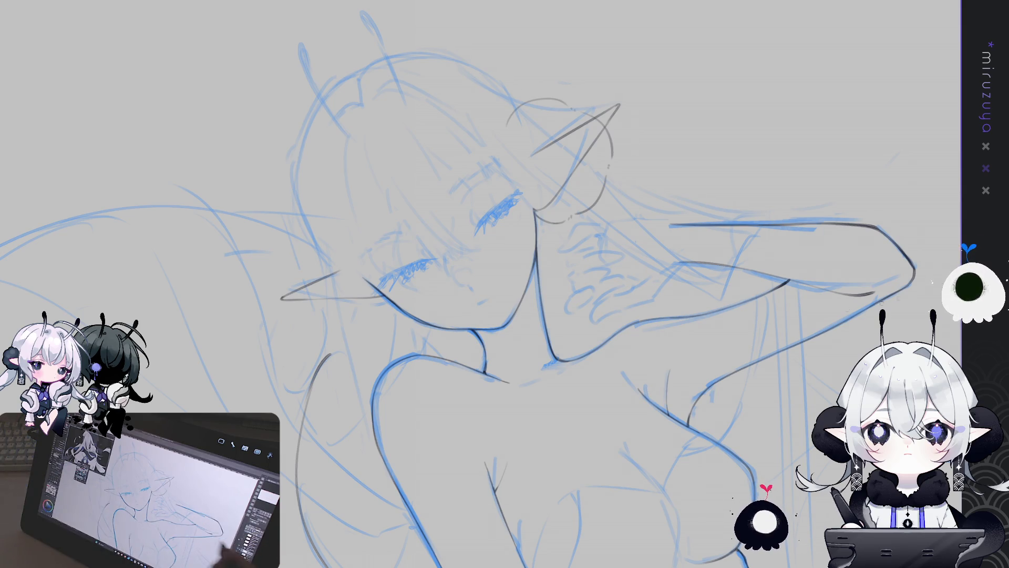
Select the ear and hair-loop lines, duplicate them, and put the copy into a free transform
drag(789, 473, 810, 315)
drag(778, 253, 800, 417)
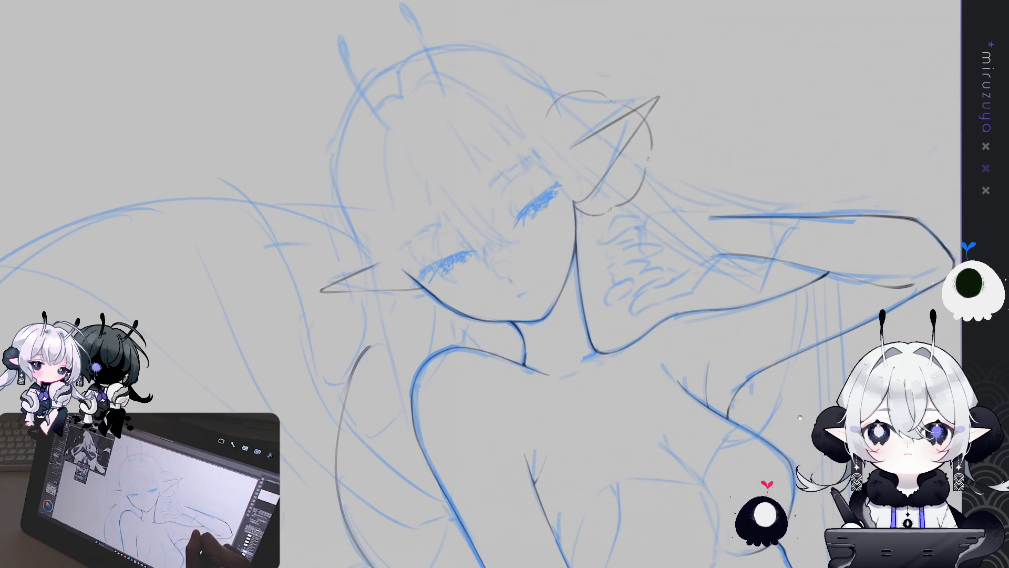
key(ctrl+a)
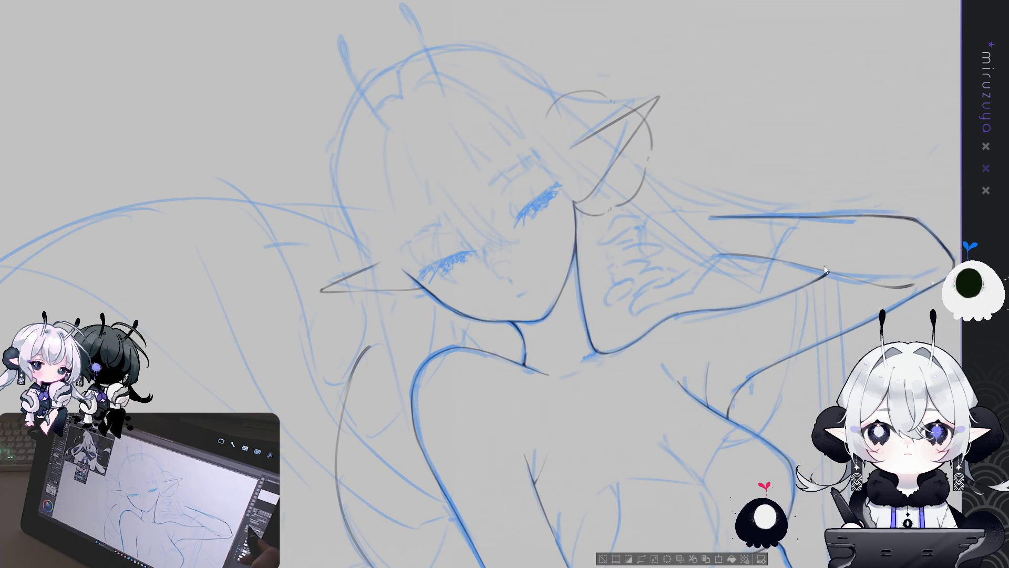
key(ctrl+d)
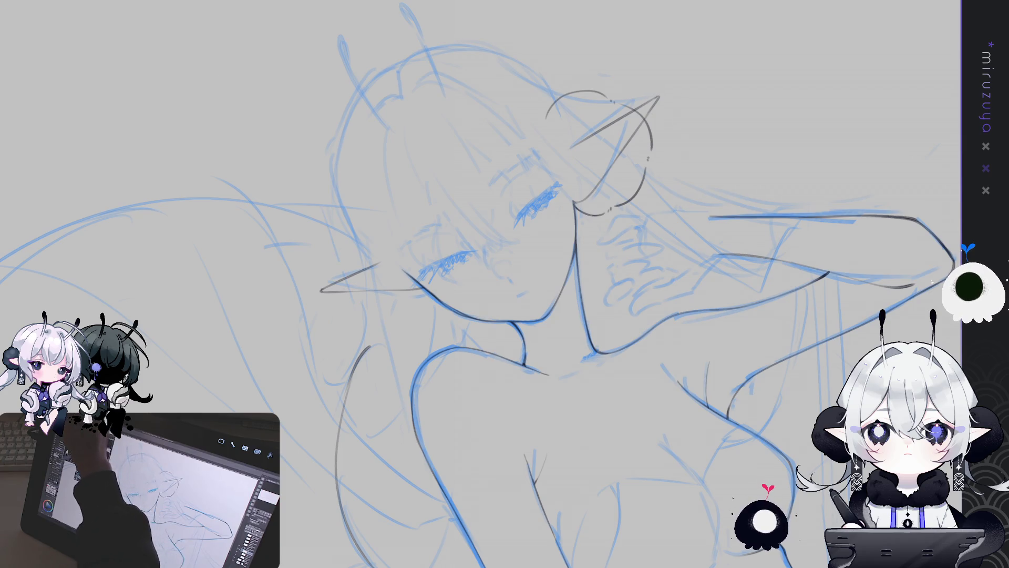
key(ctrl+t)
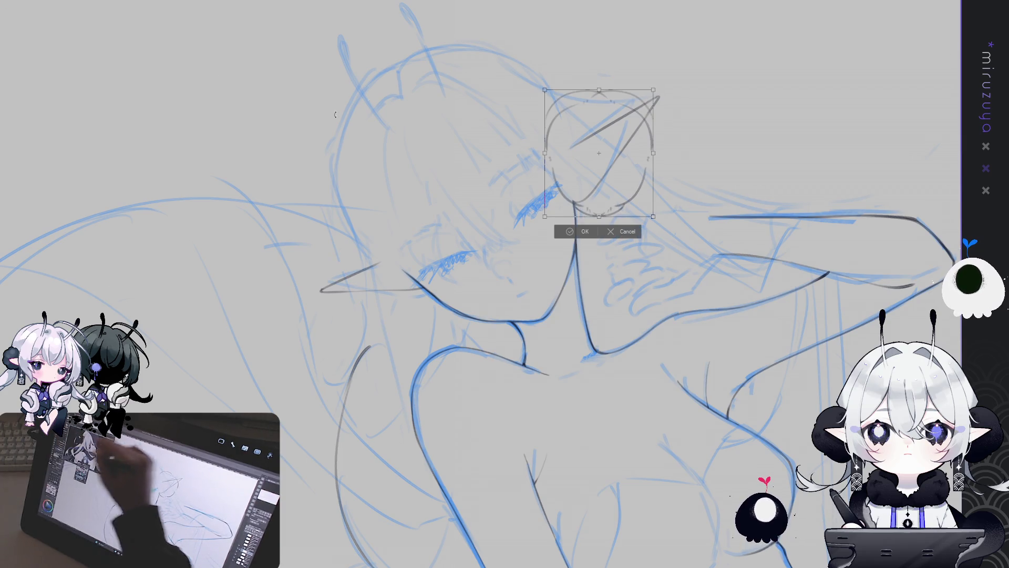
Move the copied ear lines onto the left ear, rotate, shrink slightly and confirm the placement
drag(599, 152, 371, 263)
drag(452, 215, 387, 166)
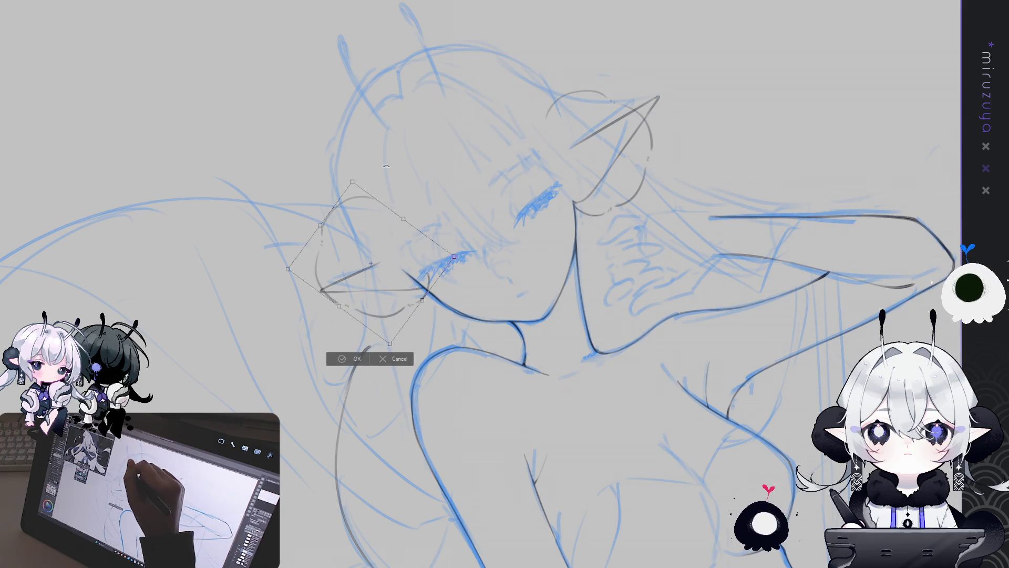
drag(371, 263, 400, 272)
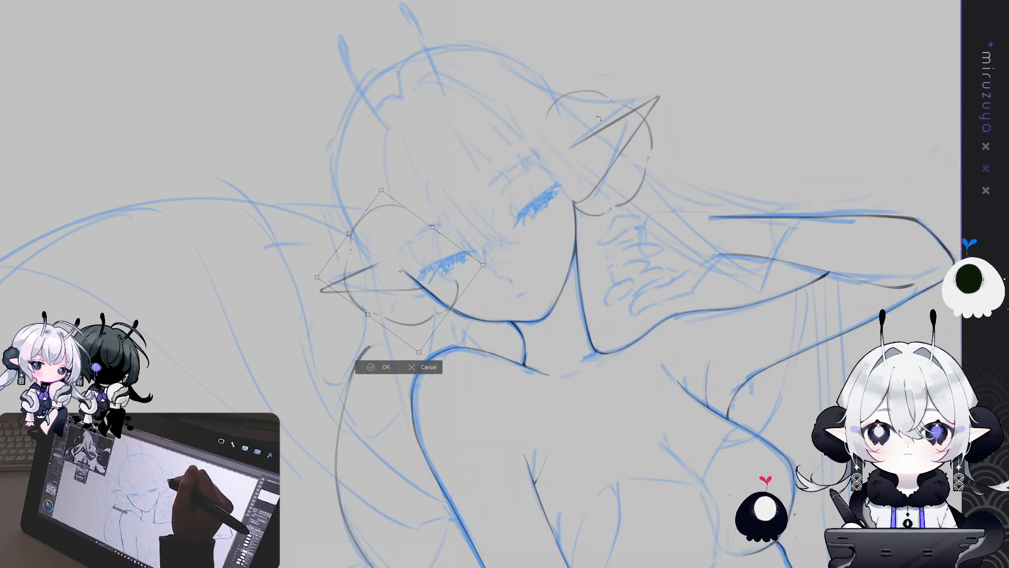
mouse_move(381, 190)
mouse_down()
mouse_move(377, 198)
mouse_move(376, 171)
mouse_up()
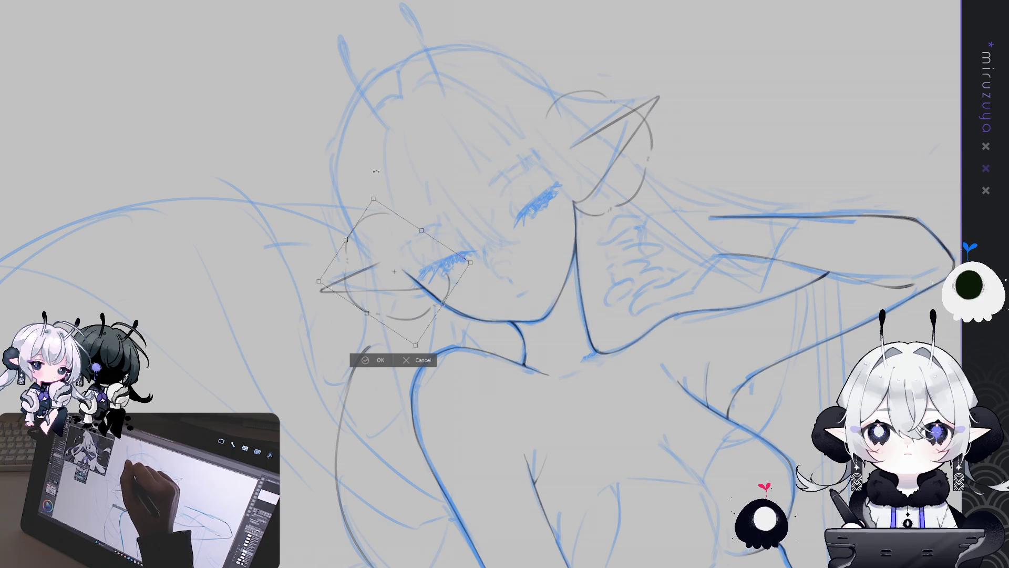
drag(395, 272, 419, 272)
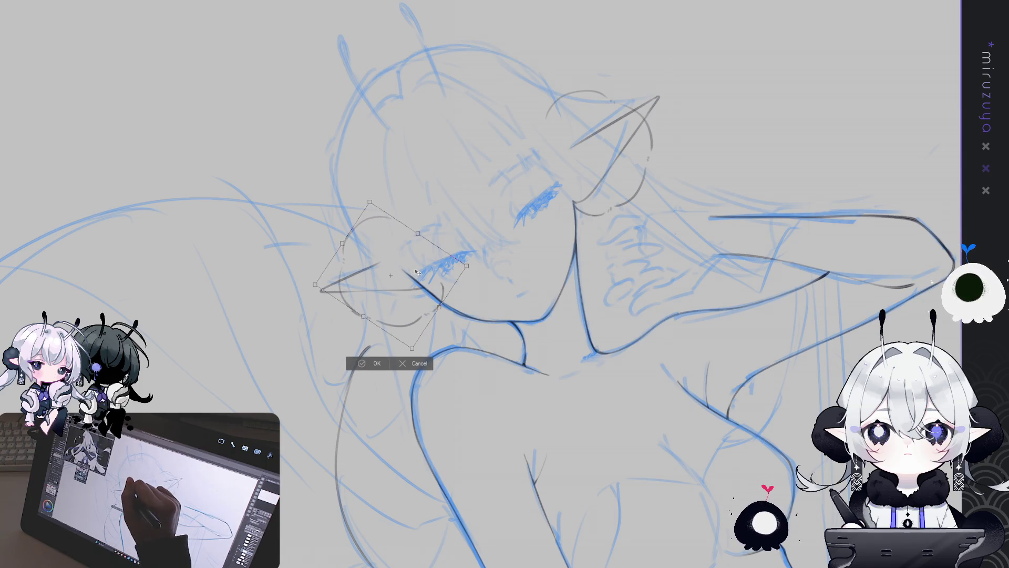
click(371, 364)
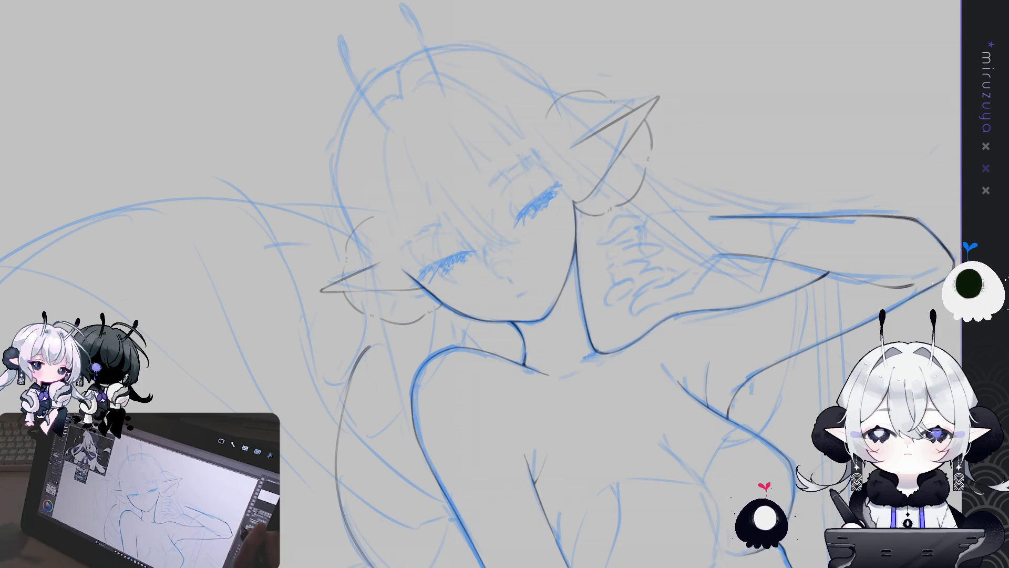
Mirror and reframe the view, then draw a dark strand curving down the right hair
key(h)
key(h)
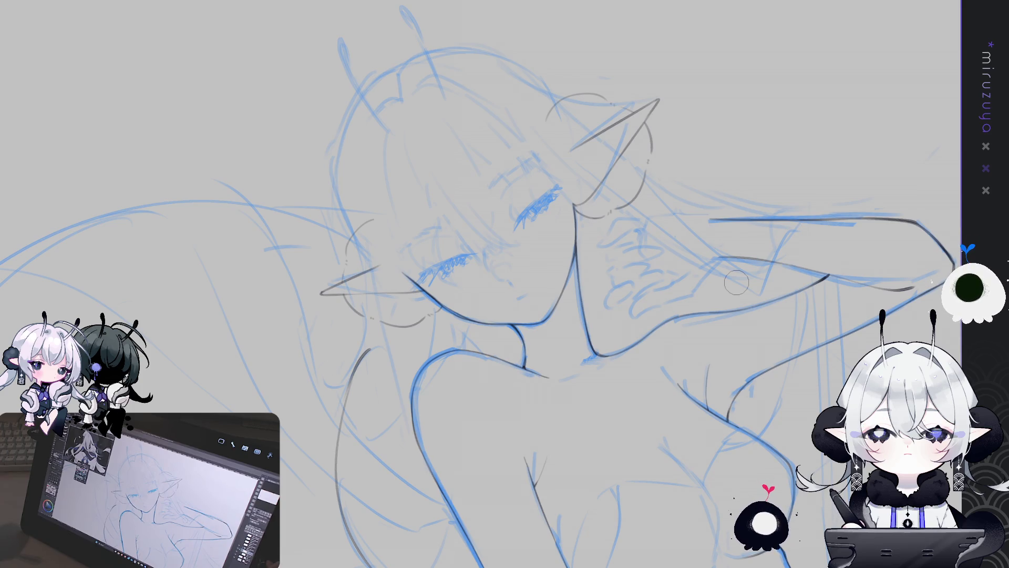
drag(737, 283, 719, 292)
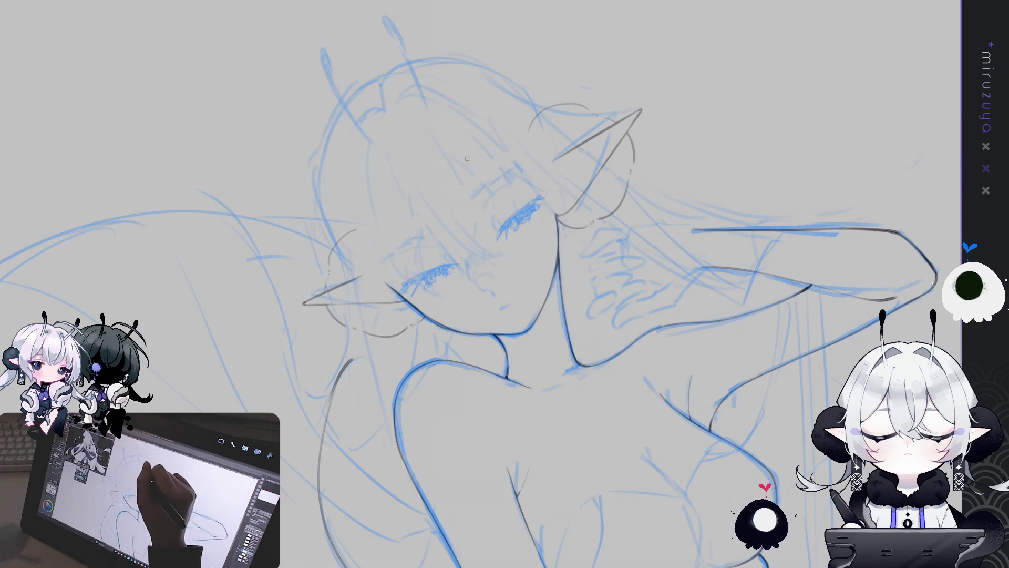
drag(594, 123, 591, 115)
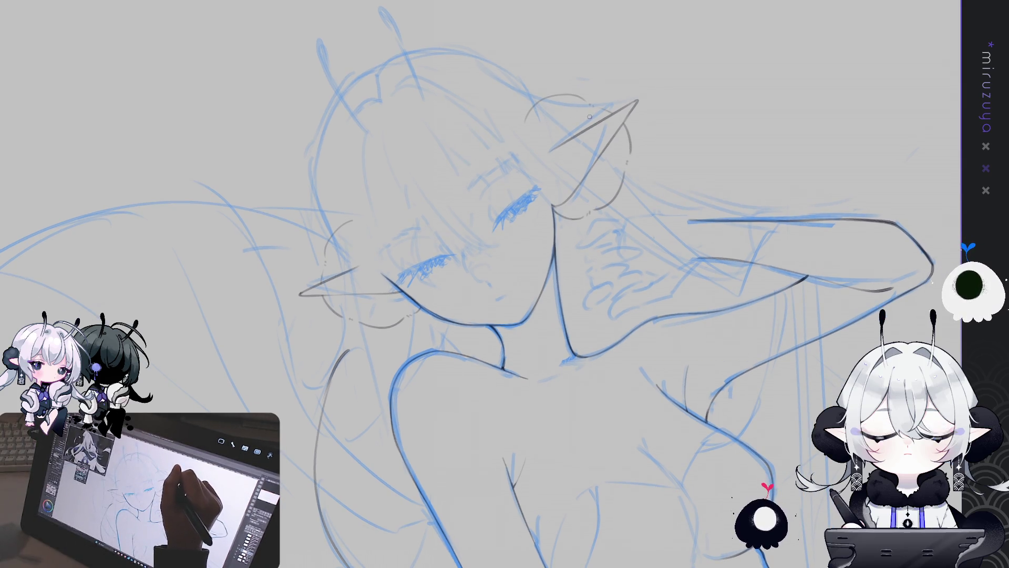
drag(506, 179, 494, 211)
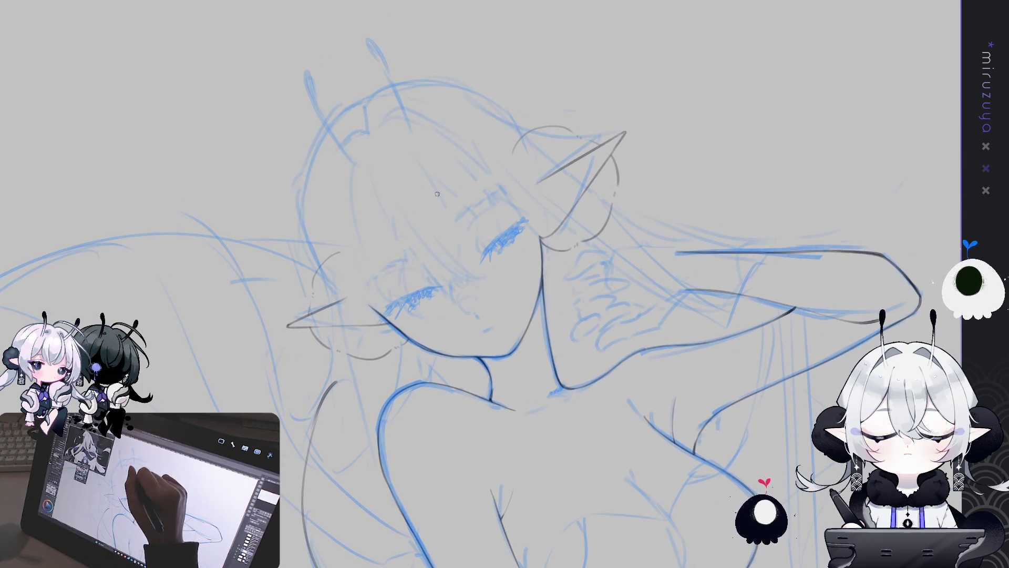
drag(421, 155, 453, 213)
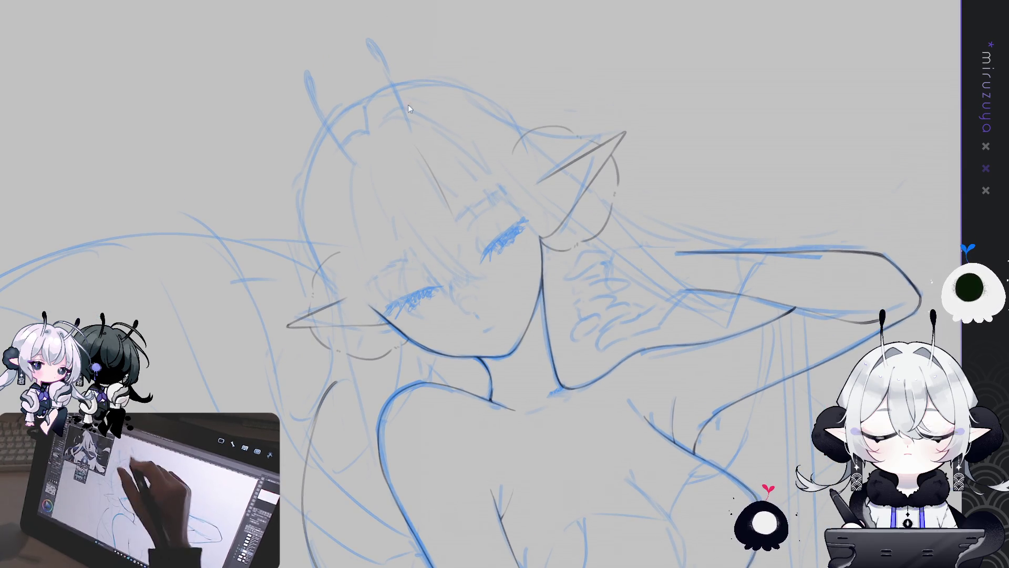
key(ctrl+z)
drag(424, 158, 457, 284)
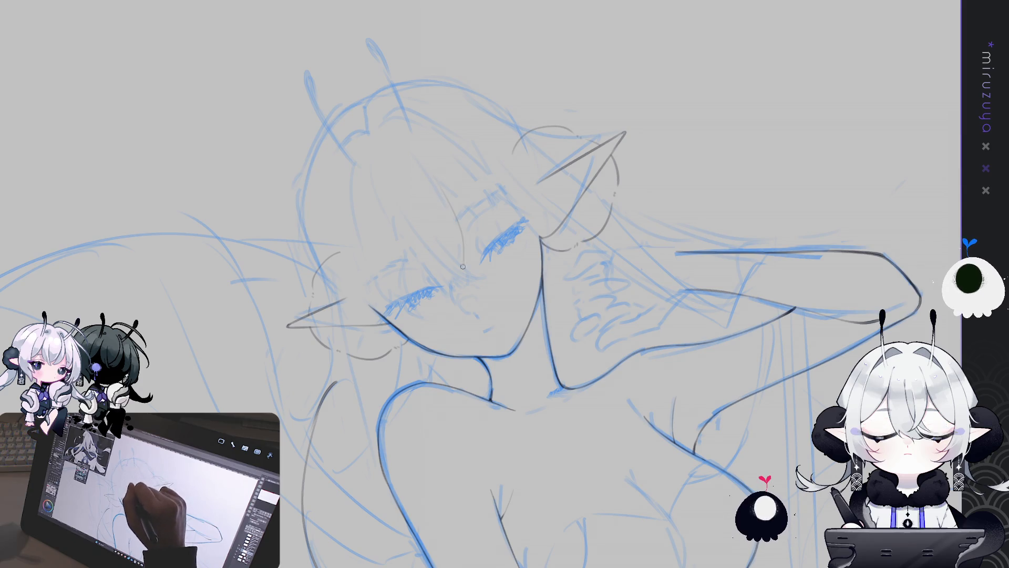
Add a longer curved strand and short dark strokes extending the right hair line
drag(416, 155, 458, 301)
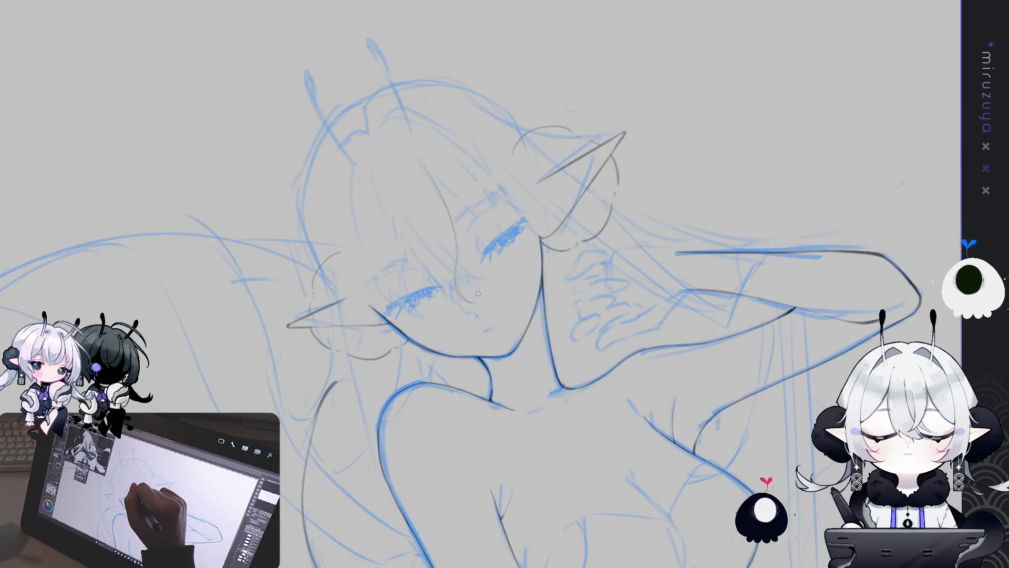
drag(447, 270, 464, 299)
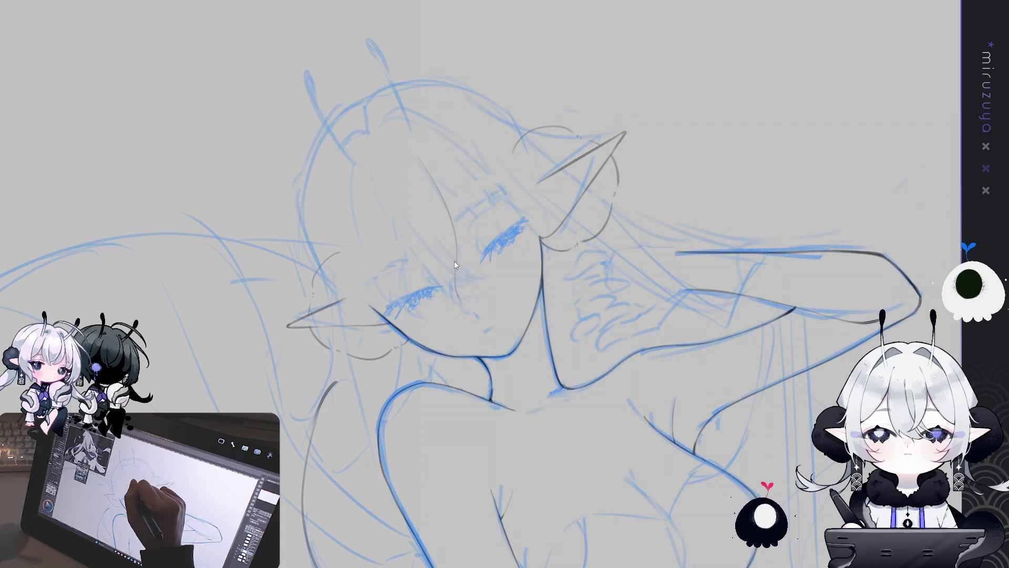
drag(456, 285, 465, 303)
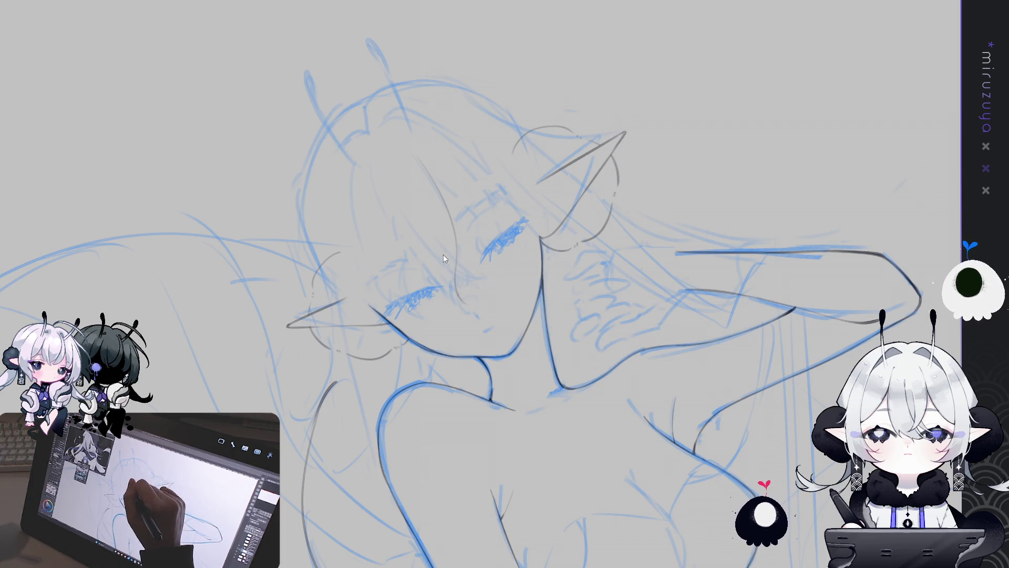
mouse_move(562, 198)
mouse_down()
mouse_move(450, 173)
mouse_move(483, 318)
mouse_up()
Replace the hair stroke between the eyes with a redrawn dark strand
key(ctrl+z)
drag(455, 224, 483, 330)
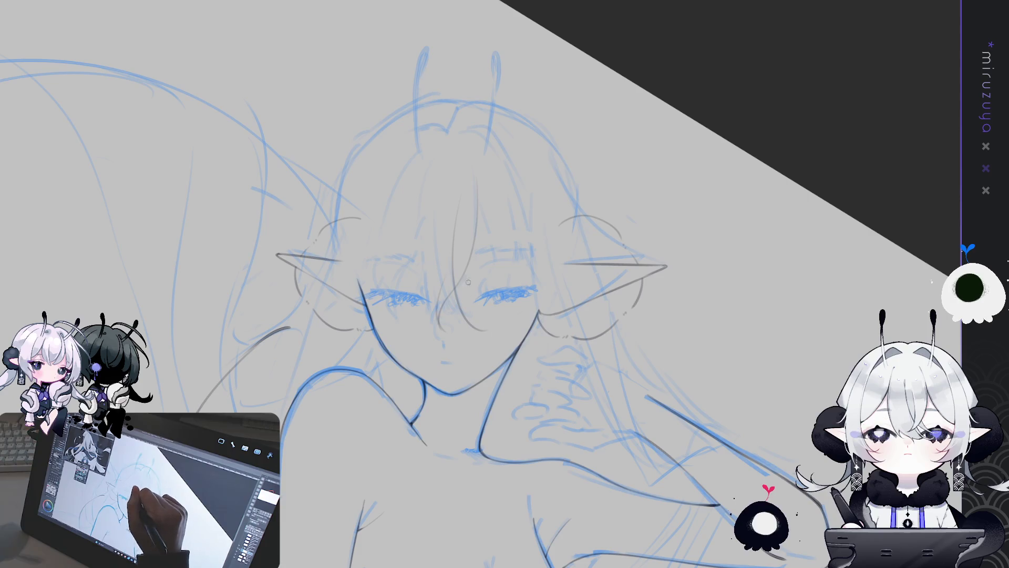
drag(457, 216, 484, 322)
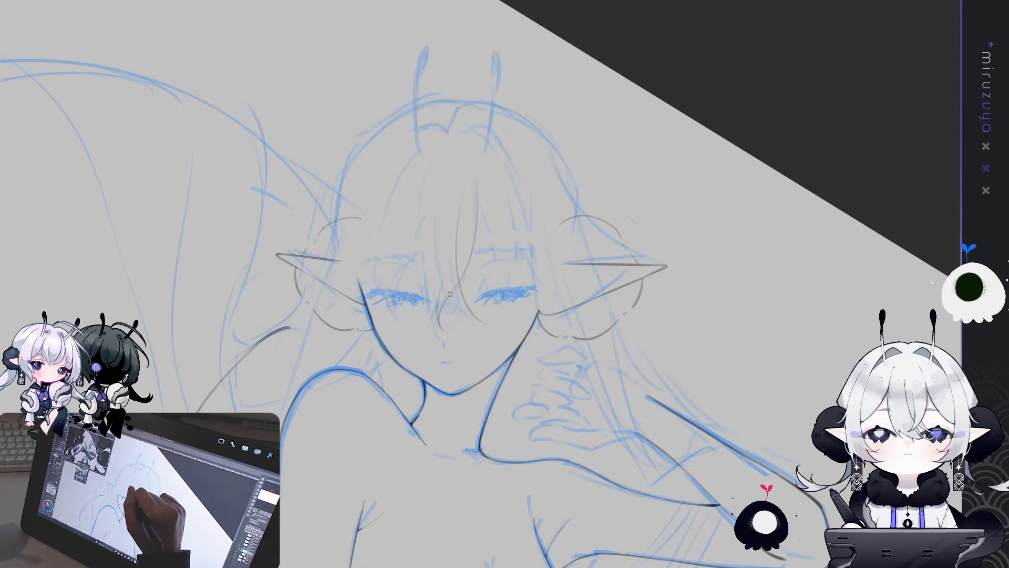
Reset the view rotation, mirror the view to check proportions, then zoom back in
key(at)
key(h)
key(h)
key(ctrl+plus)
scroll(488, 241, down, 3)
scroll(489, 240, up, 3)
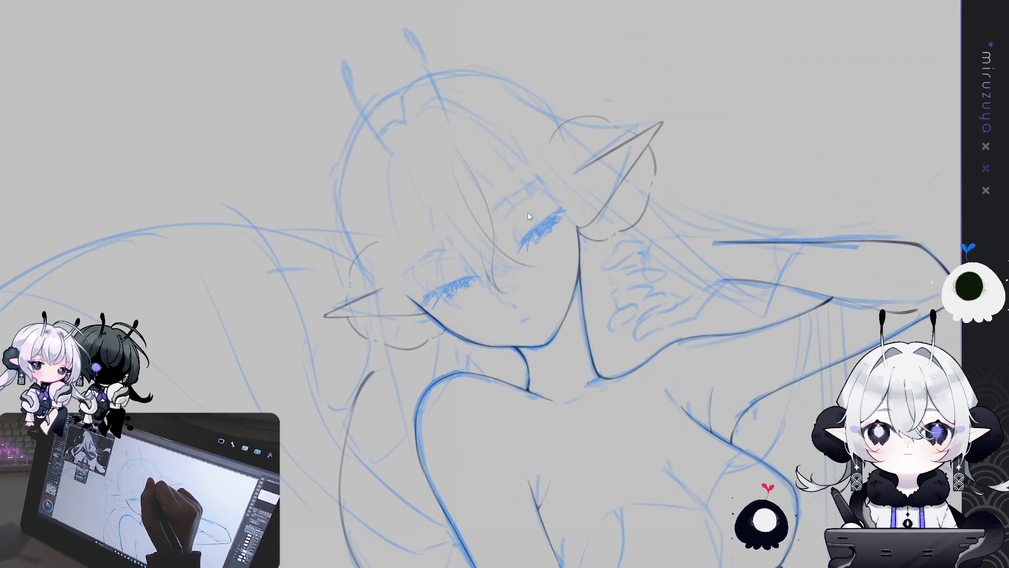
scroll(579, 211, up, 1)
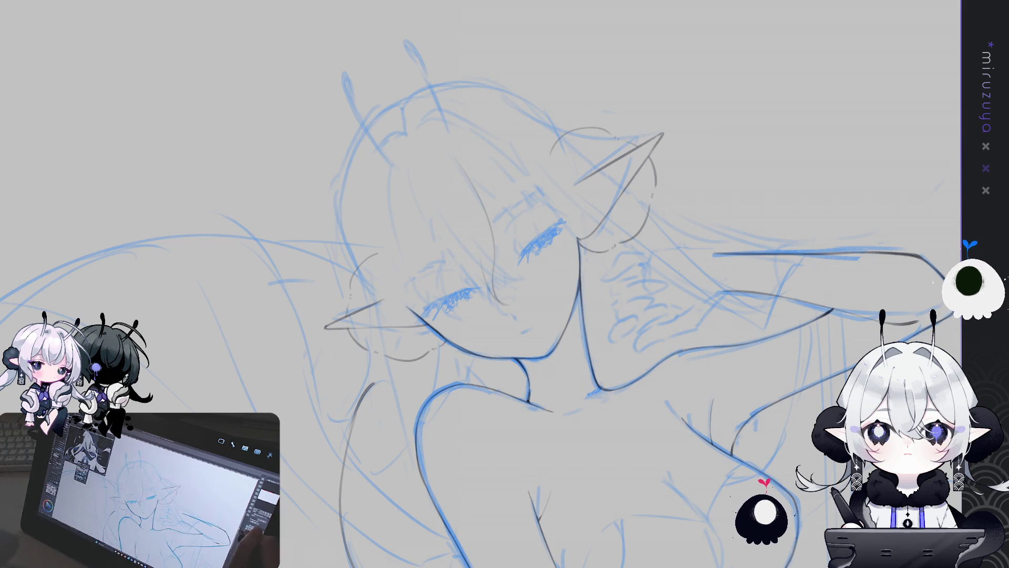
mouse_move(698, 481)
mouse_down()
mouse_move(683, 334)
mouse_move(708, 438)
mouse_up()
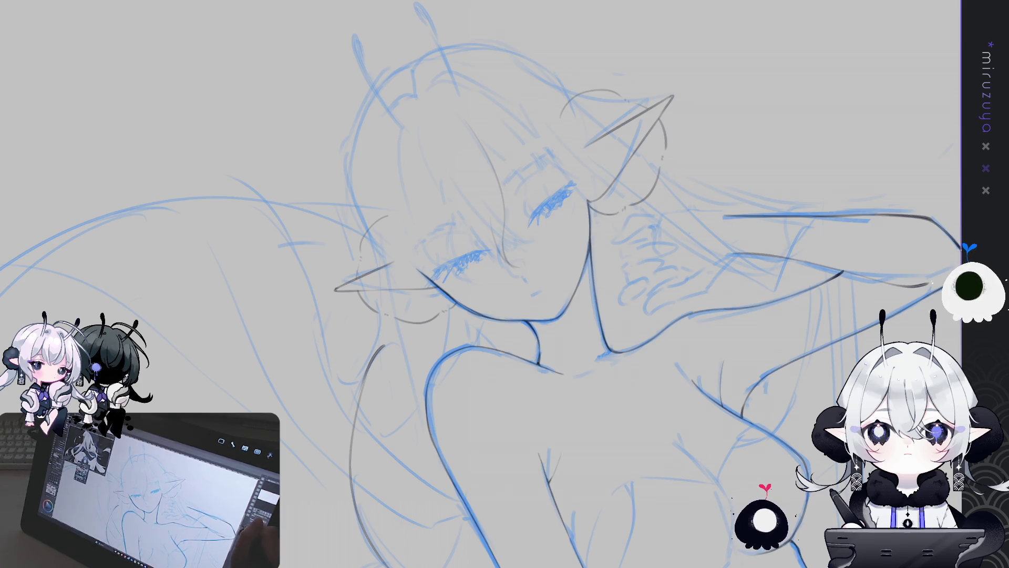
Ink a smooth dark line down the side of the face toward the chin
mouse_move(629, 396)
mouse_down()
mouse_move(715, 222)
mouse_move(724, 356)
mouse_up()
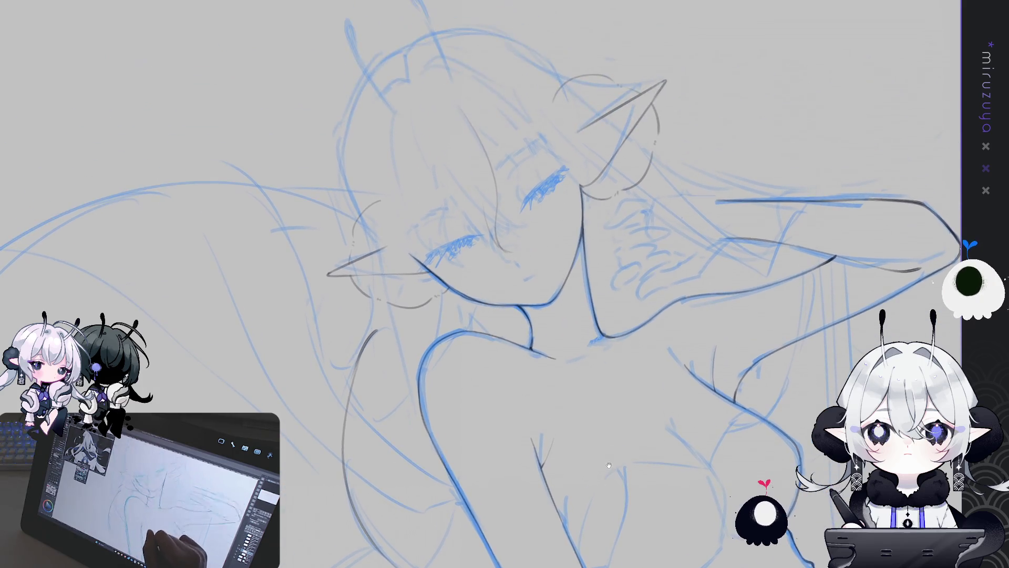
drag(453, 104, 437, 136)
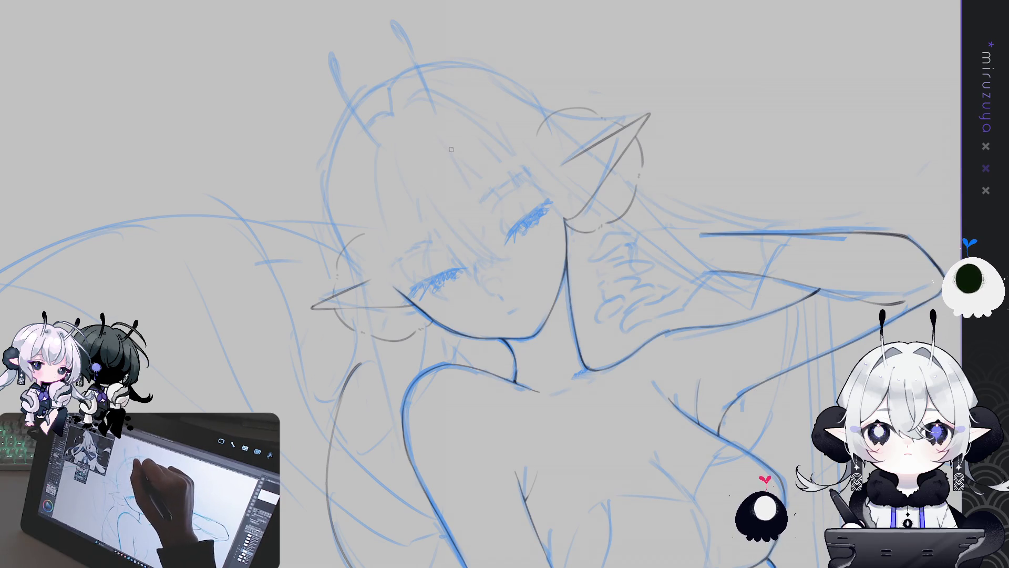
mouse_move(442, 140)
mouse_down()
mouse_move(482, 217)
mouse_move(485, 275)
mouse_up()
drag(476, 194, 486, 274)
key(ctrl+z)
drag(483, 216, 496, 281)
drag(478, 208, 499, 280)
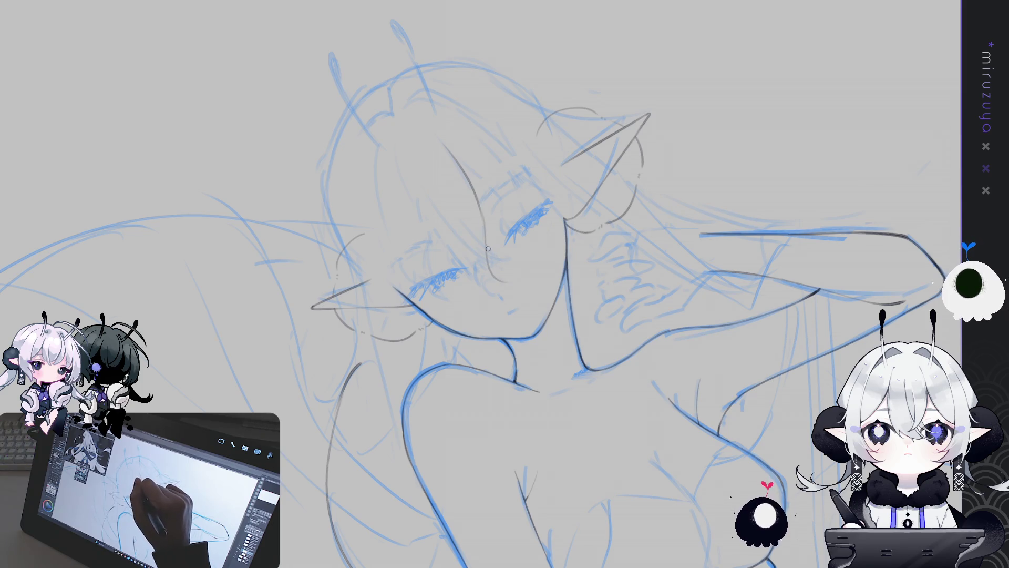
drag(475, 195, 493, 272)
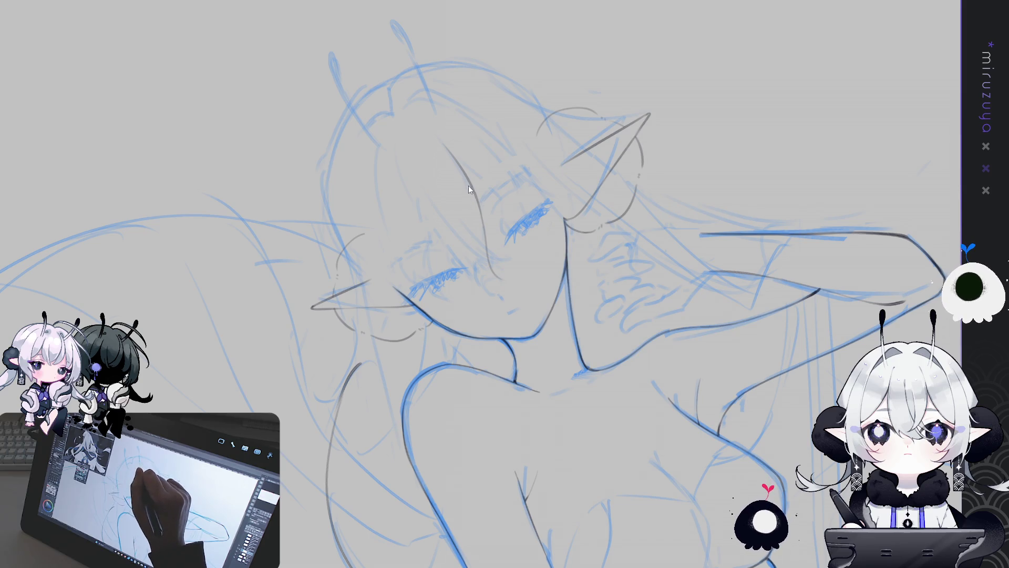
drag(470, 191, 477, 299)
key(ctrl+z)
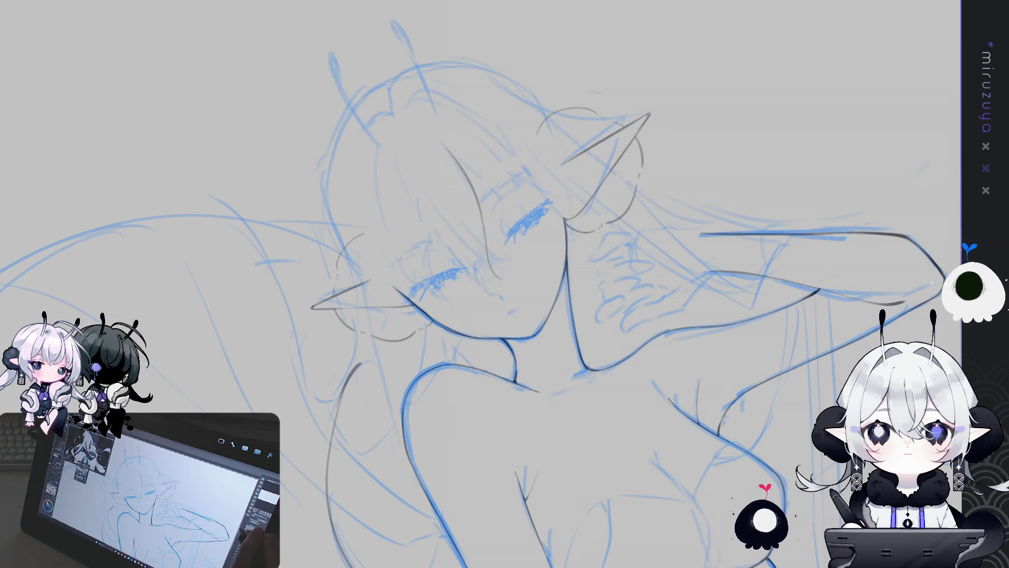
Draw curved hair strands framing the upper-left of the head near the face
drag(775, 294, 726, 291)
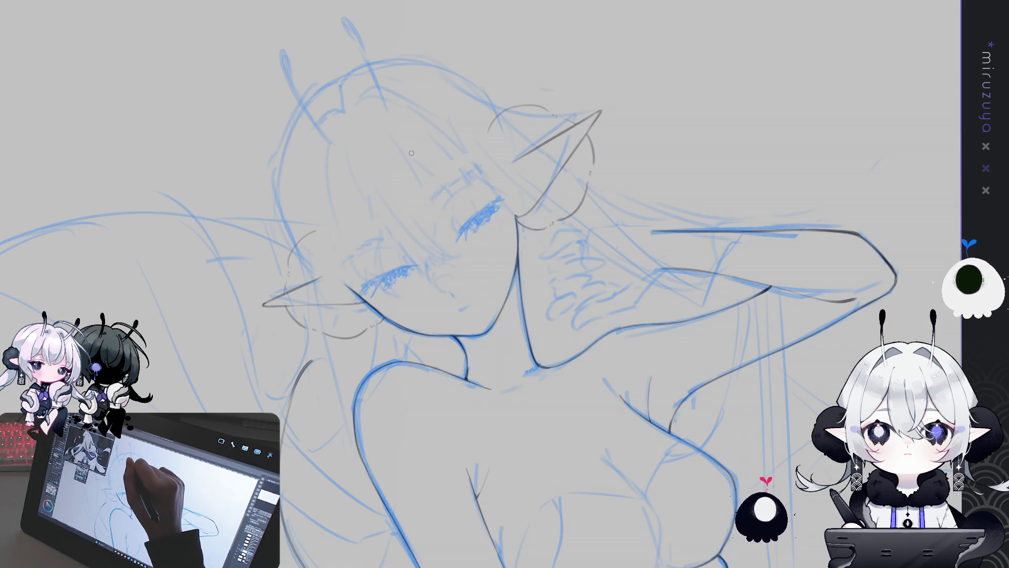
drag(404, 164, 395, 196)
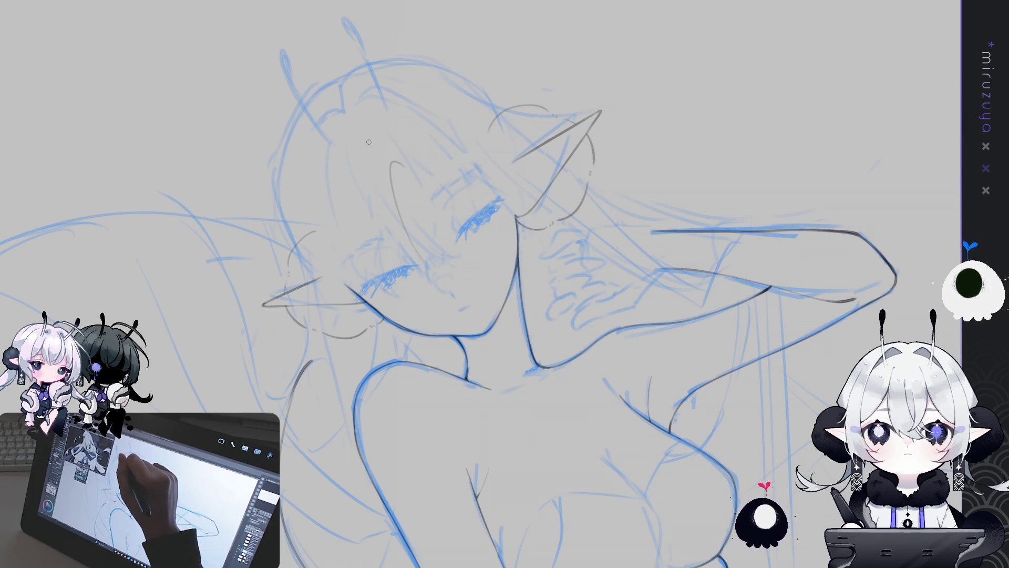
drag(384, 138, 399, 232)
mouse_move(378, 128)
mouse_down()
mouse_move(361, 187)
mouse_move(427, 258)
mouse_up()
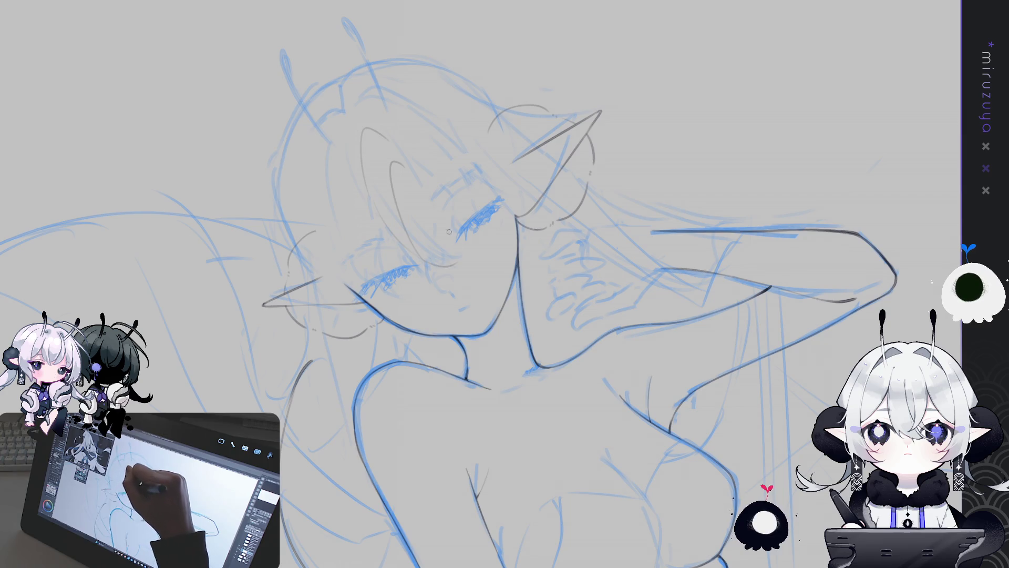
drag(459, 162, 390, 143)
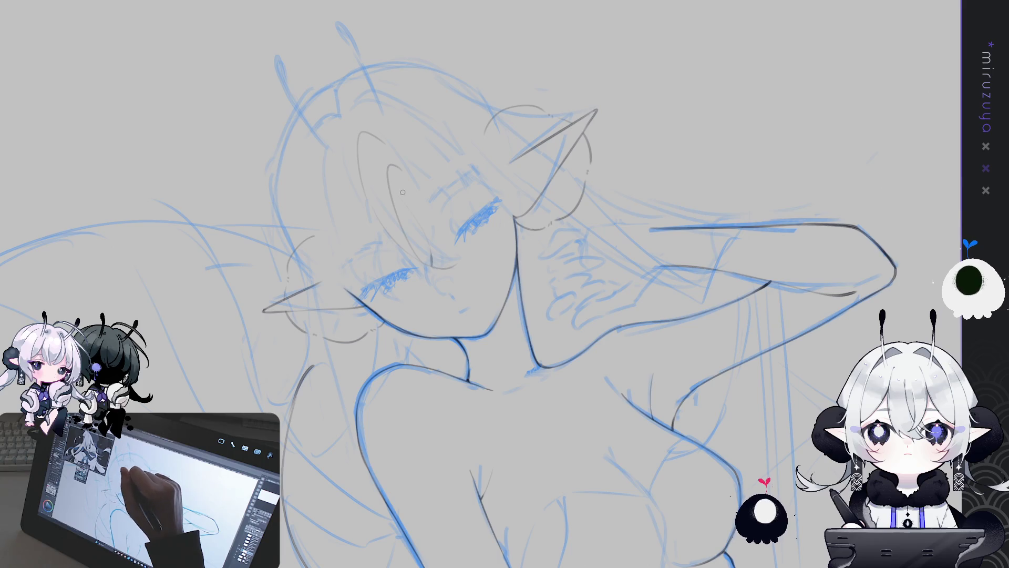
drag(392, 190, 515, 174)
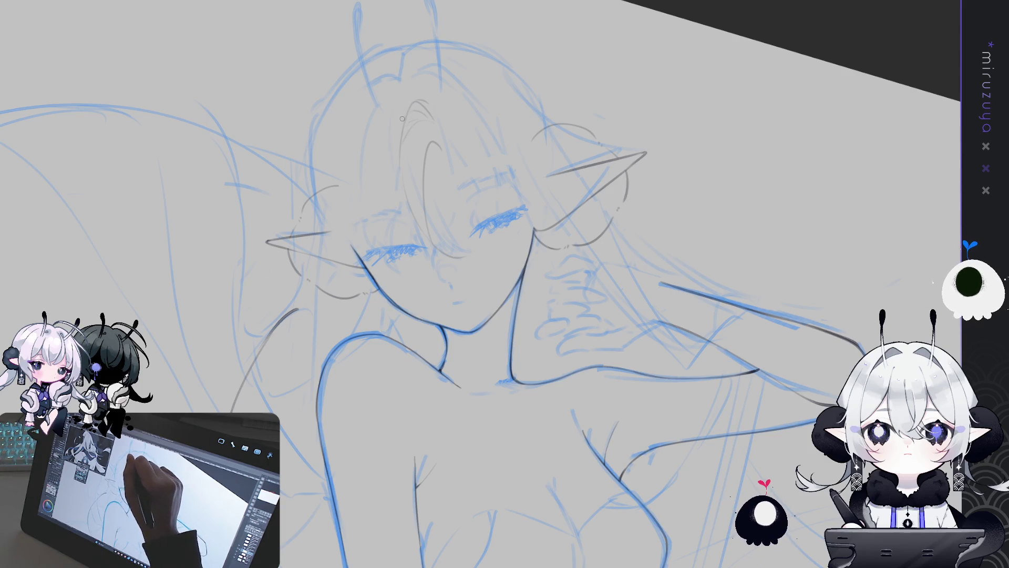
Draw a fine dark strand from the hair top down toward the left eye
drag(401, 118, 378, 211)
drag(402, 119, 387, 210)
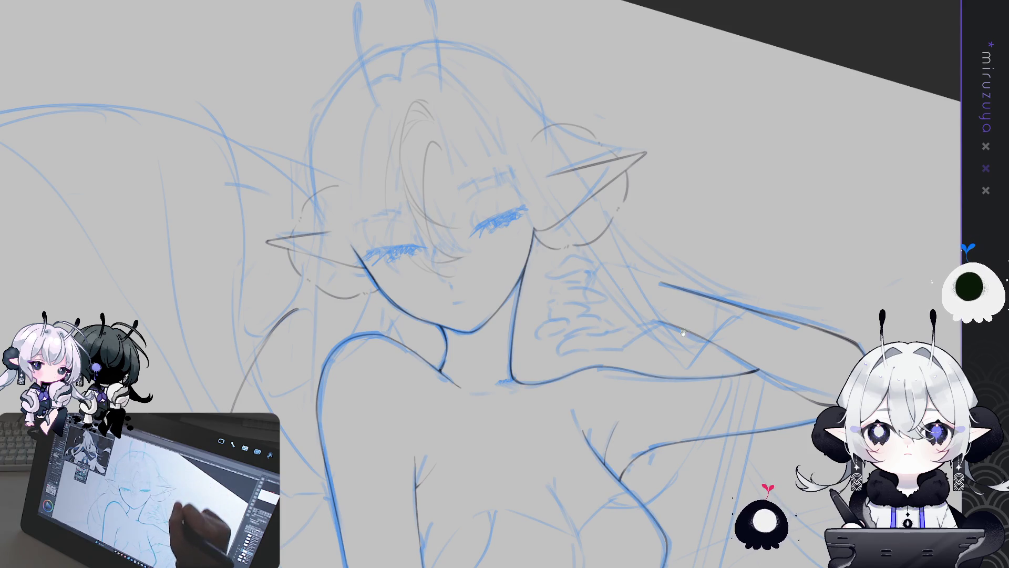
drag(724, 377, 704, 341)
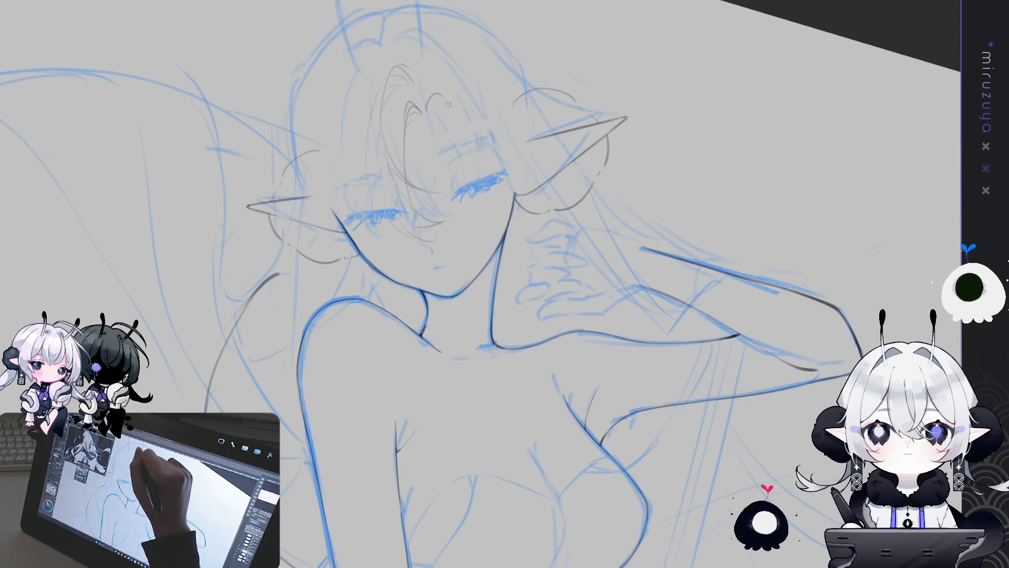
Try an arc and short line over the bangs above the eye, then undo them
drag(409, 111, 455, 117)
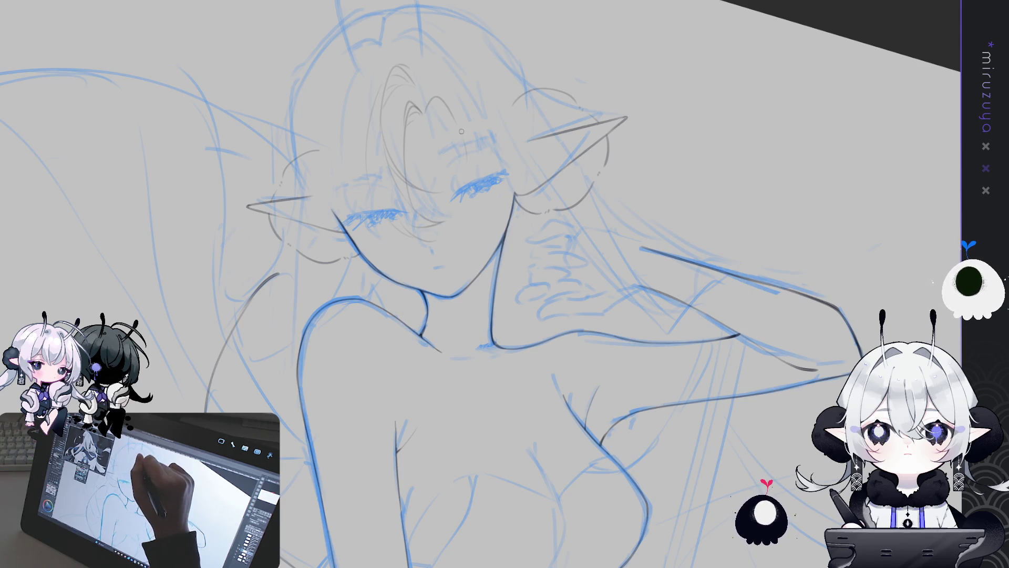
drag(459, 123, 470, 164)
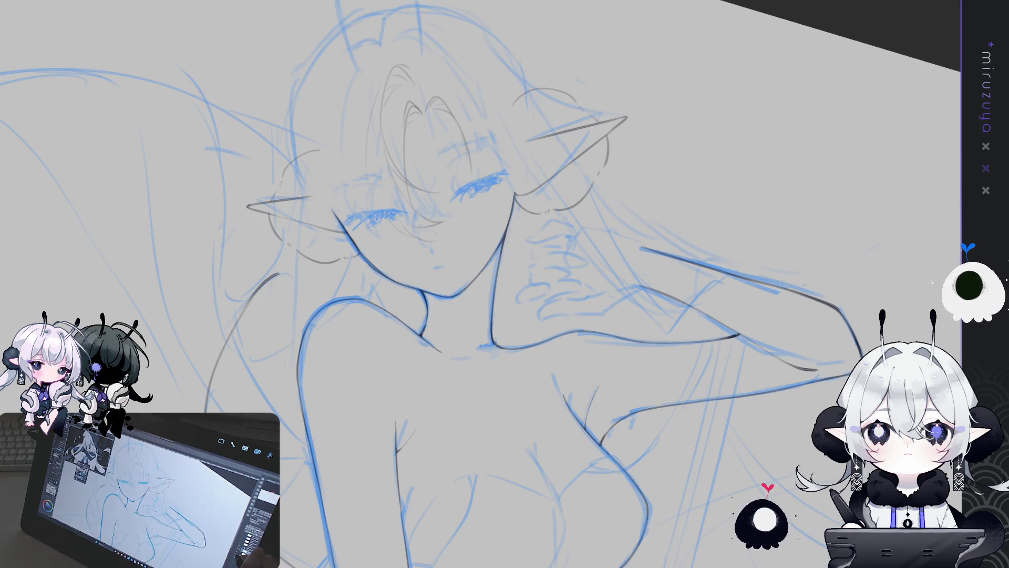
key(ctrl+z)
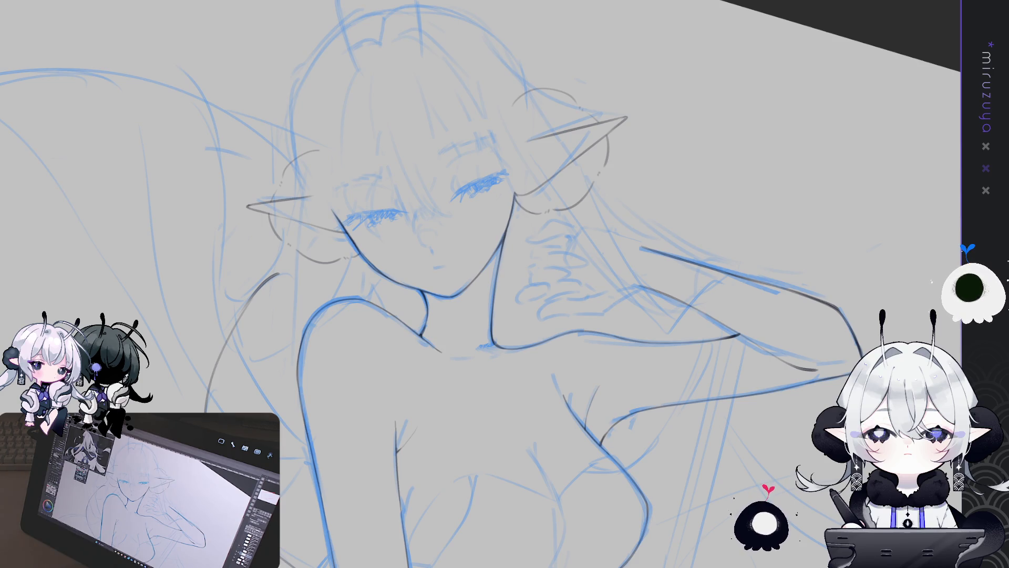
mouse_move(472, 141)
mouse_down()
mouse_move(447, 169)
mouse_move(447, 244)
mouse_up()
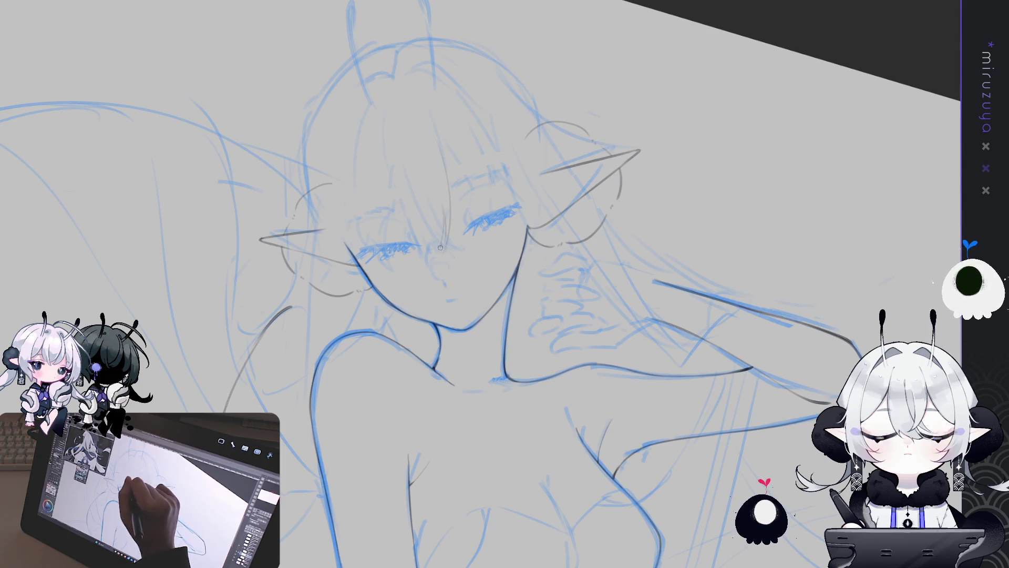
Draw fringe strands between the eyes and down to the left eye, redrawing misplaced ones
drag(447, 225, 418, 275)
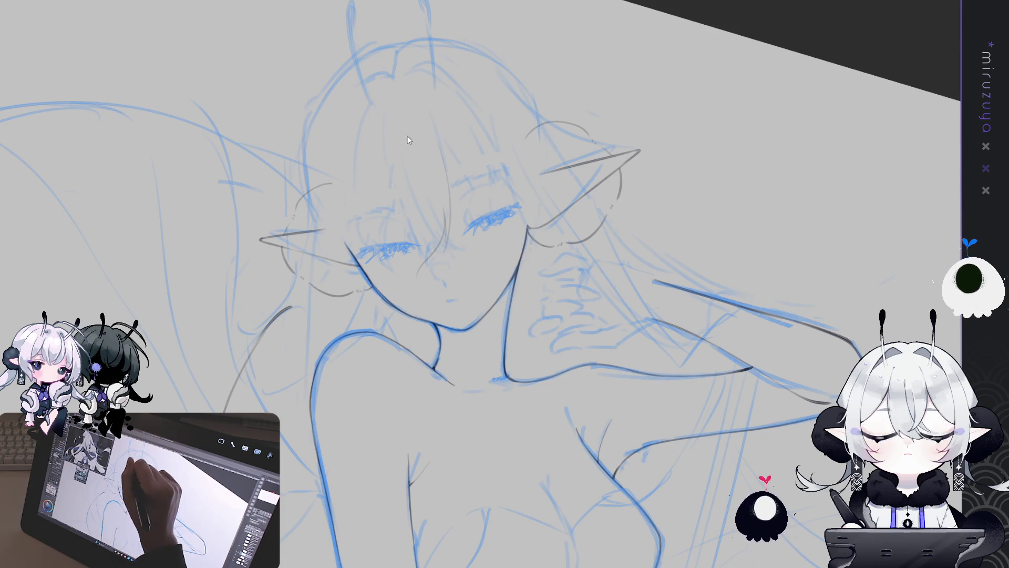
drag(399, 113, 408, 205)
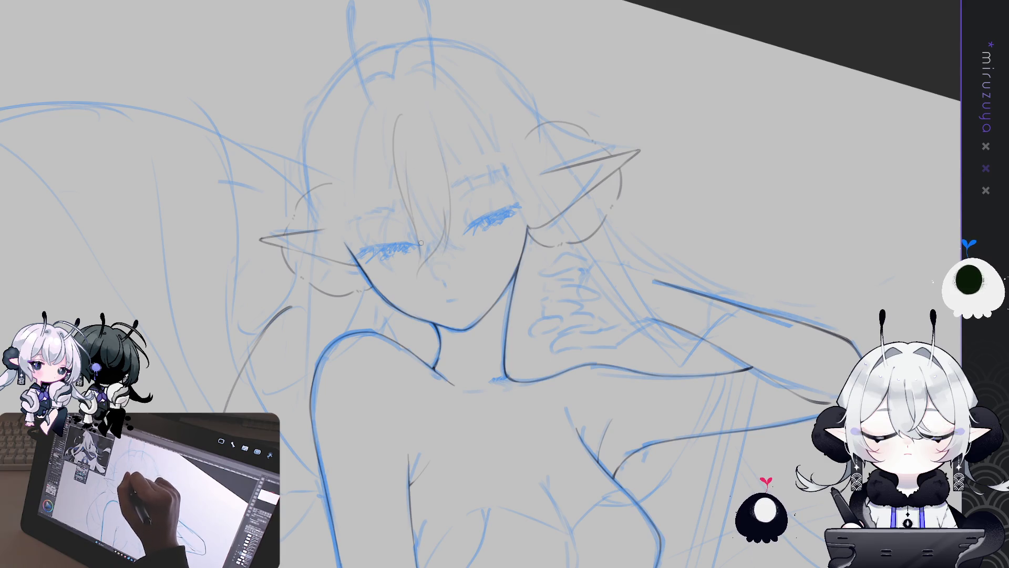
drag(412, 168, 400, 246)
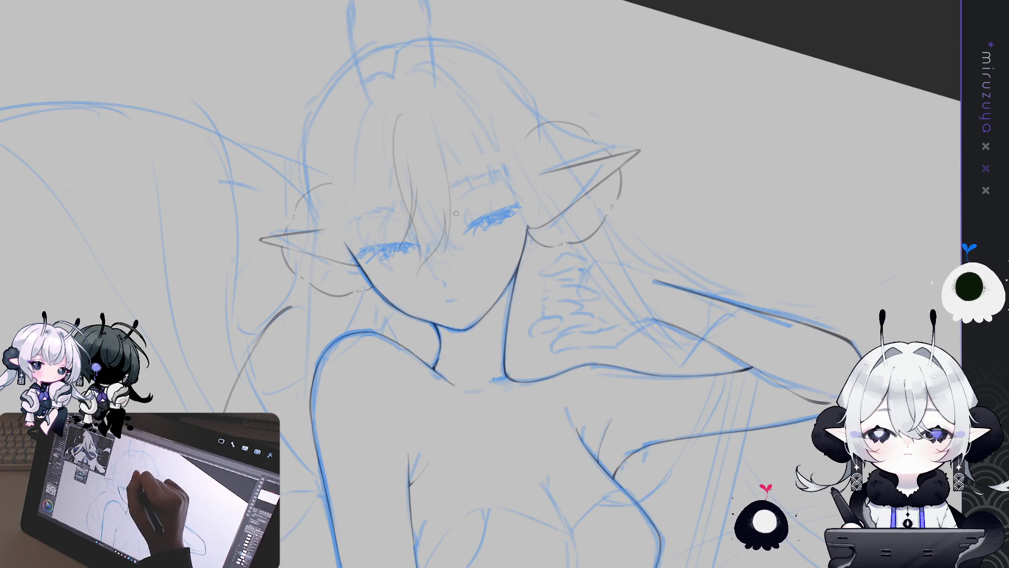
key(ctrl+z)
drag(438, 240, 457, 259)
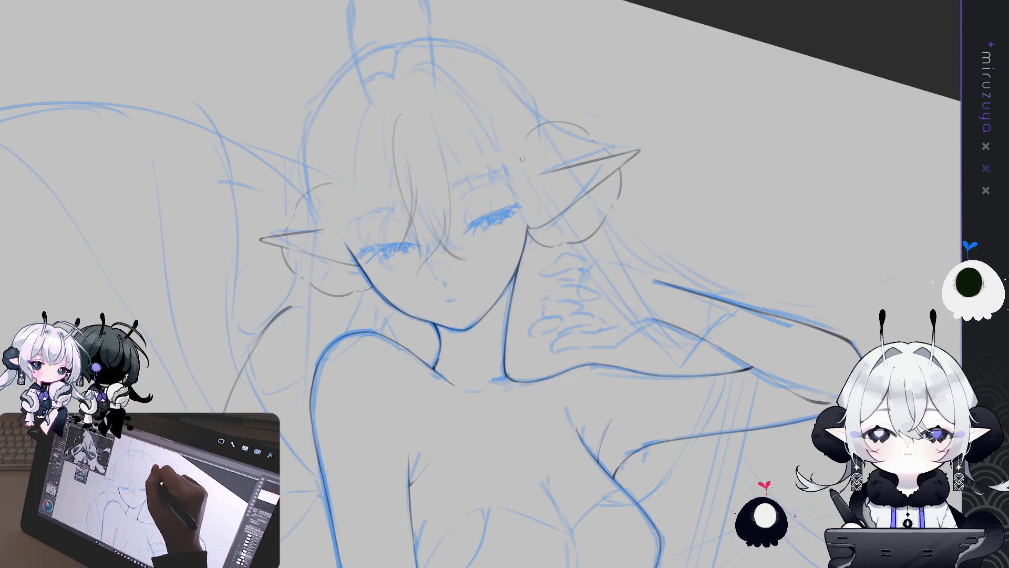
key(ctrl+z)
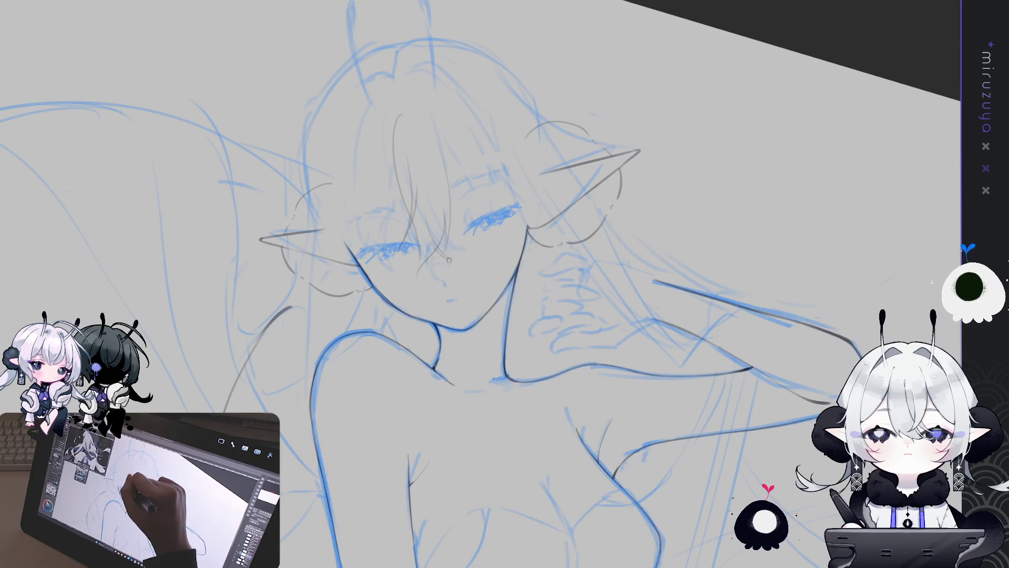
drag(435, 250, 445, 257)
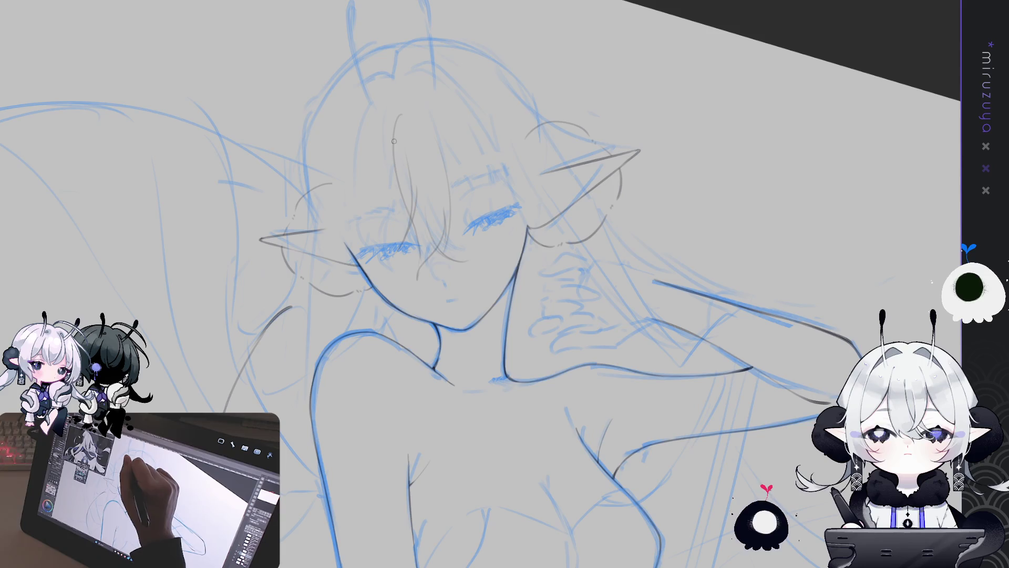
Add two longer hair strands falling down the left side of the face
drag(396, 161, 383, 269)
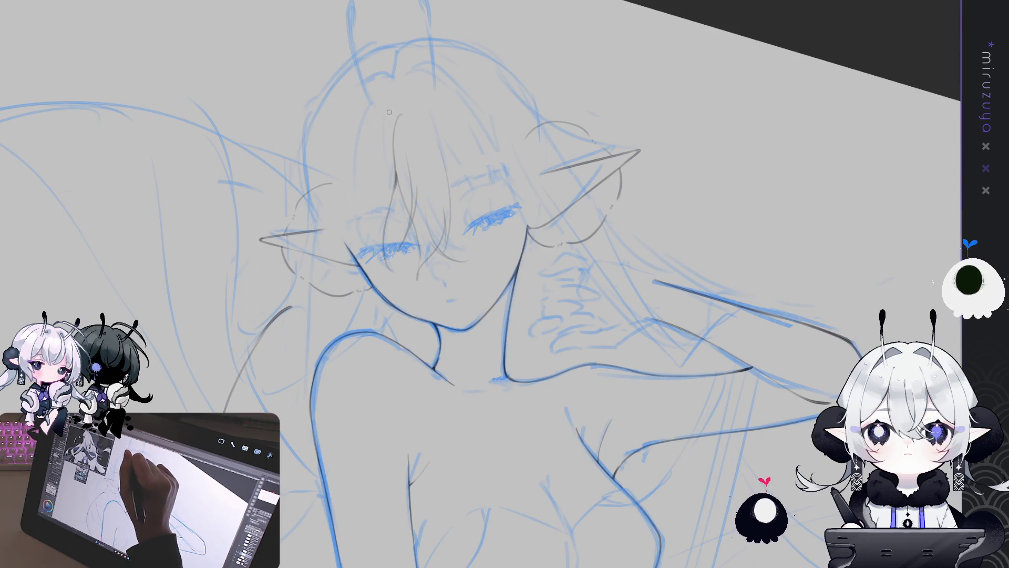
drag(389, 113, 358, 248)
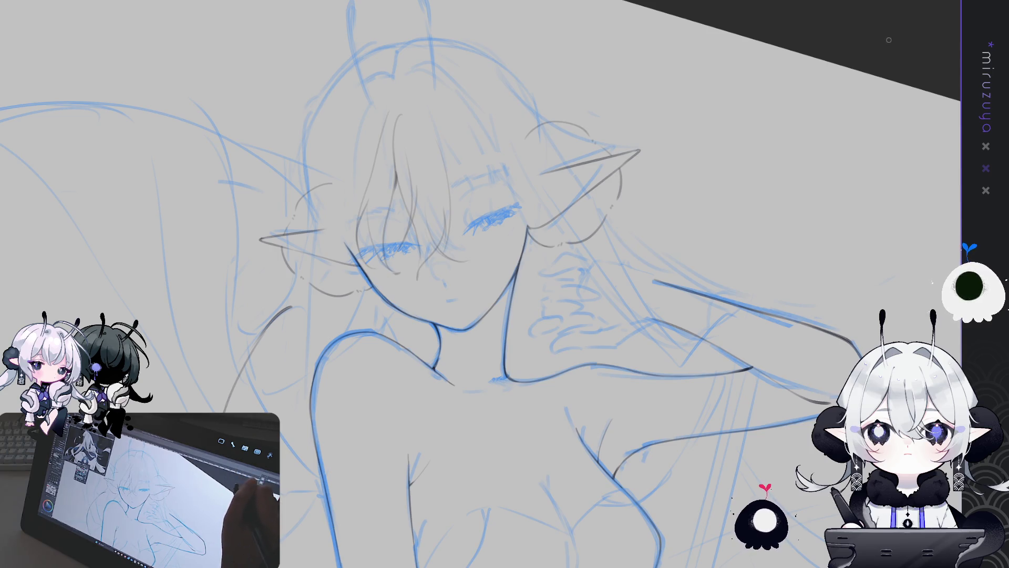
drag(634, 256, 658, 261)
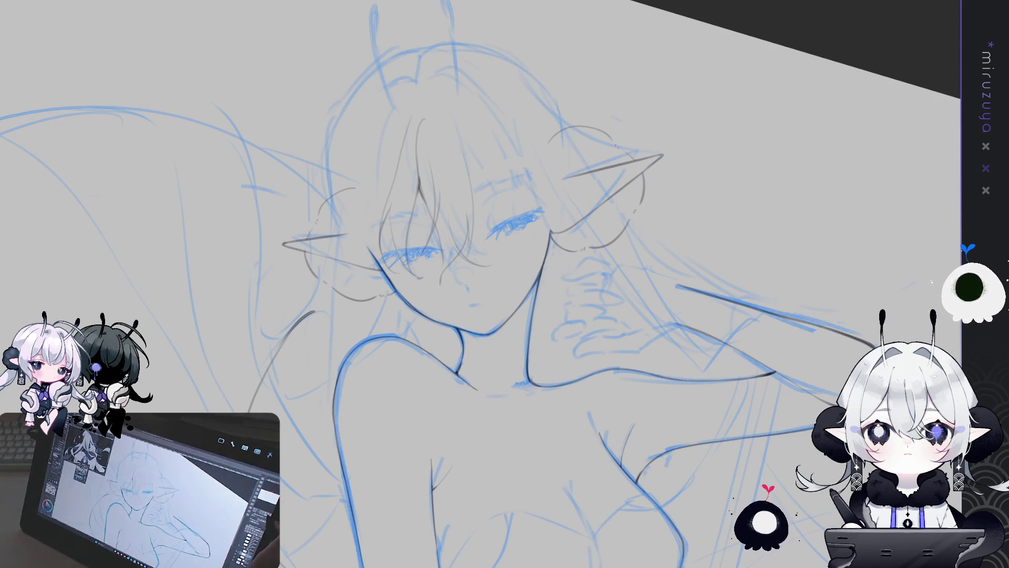
With the view mirrored and the rough briefly hidden, draw two dark strands over the face
key(minus)
key(v)
key(v)
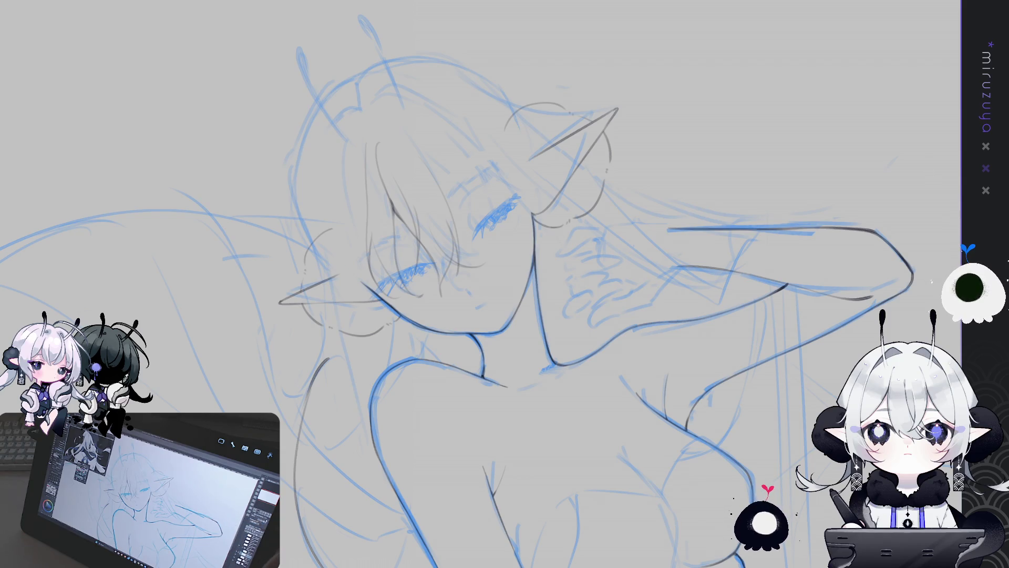
key(h)
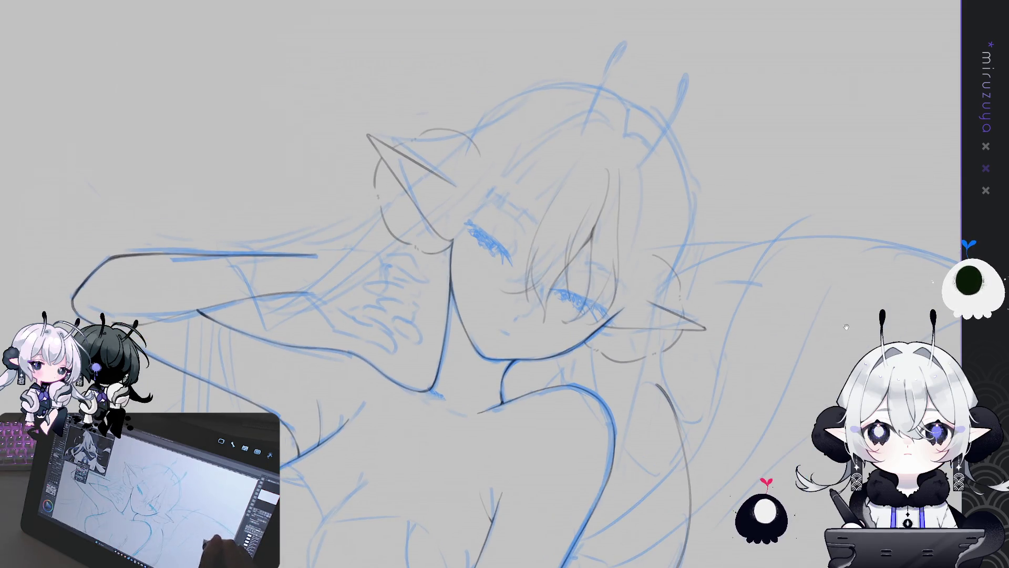
drag(586, 137, 543, 244)
drag(563, 155, 544, 268)
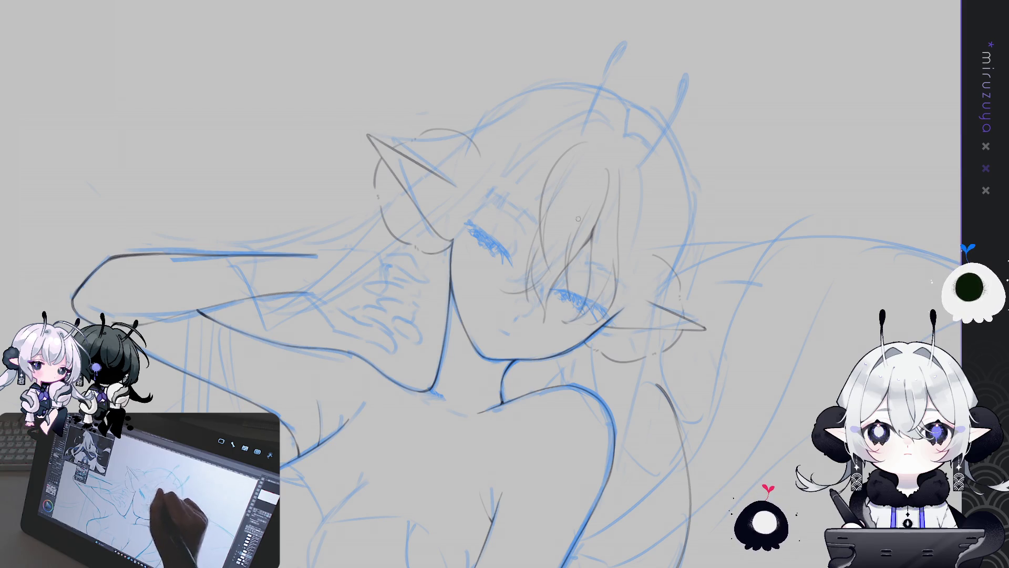
key(h)
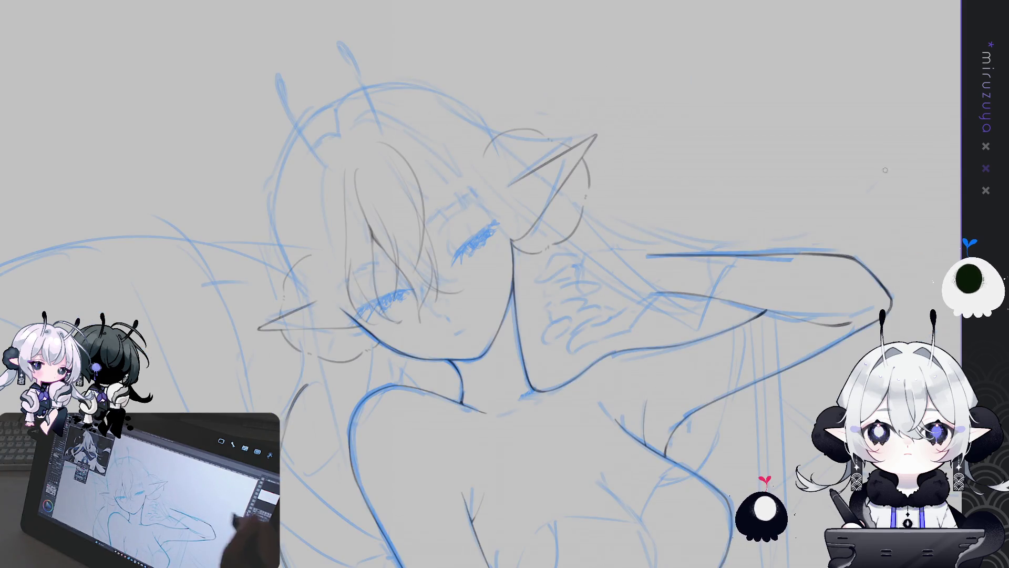
drag(631, 342, 697, 387)
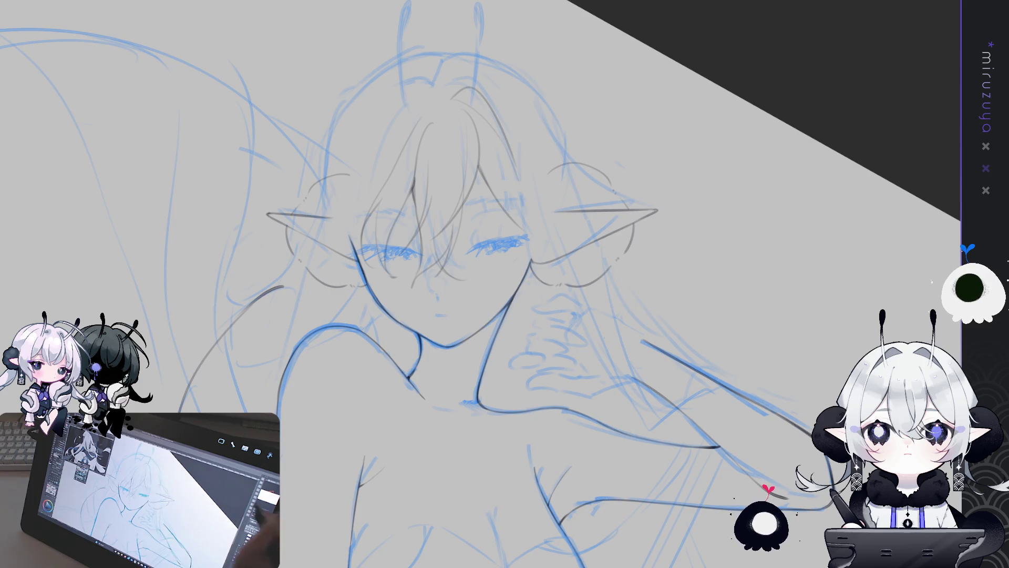
key(h)
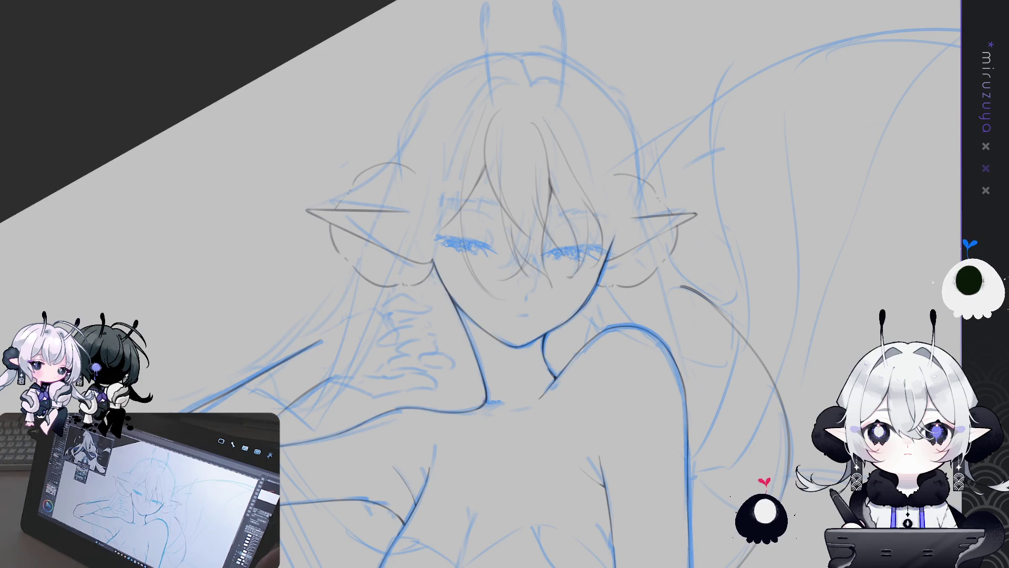
key(h)
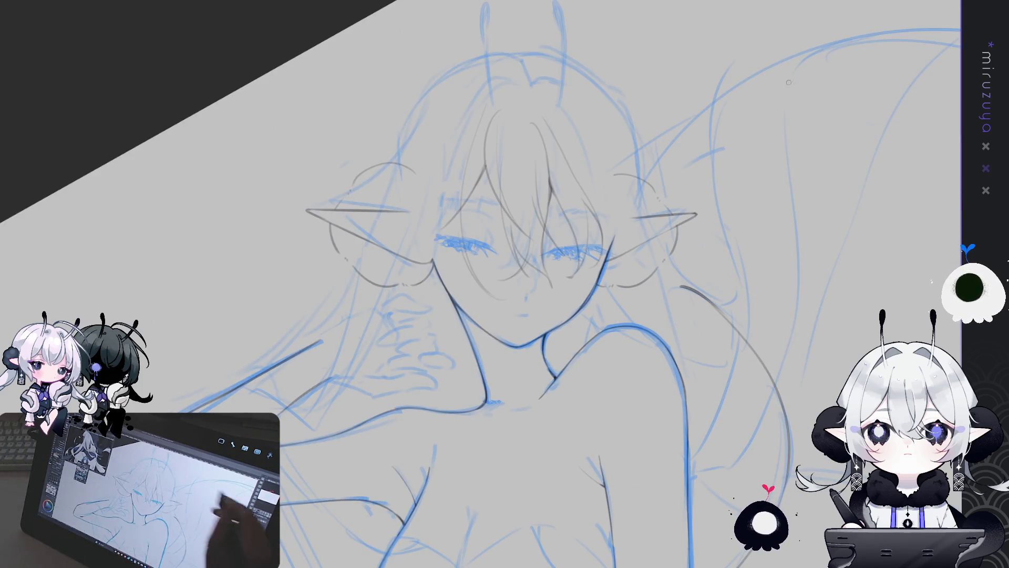
scroll(504, 284, up, 2)
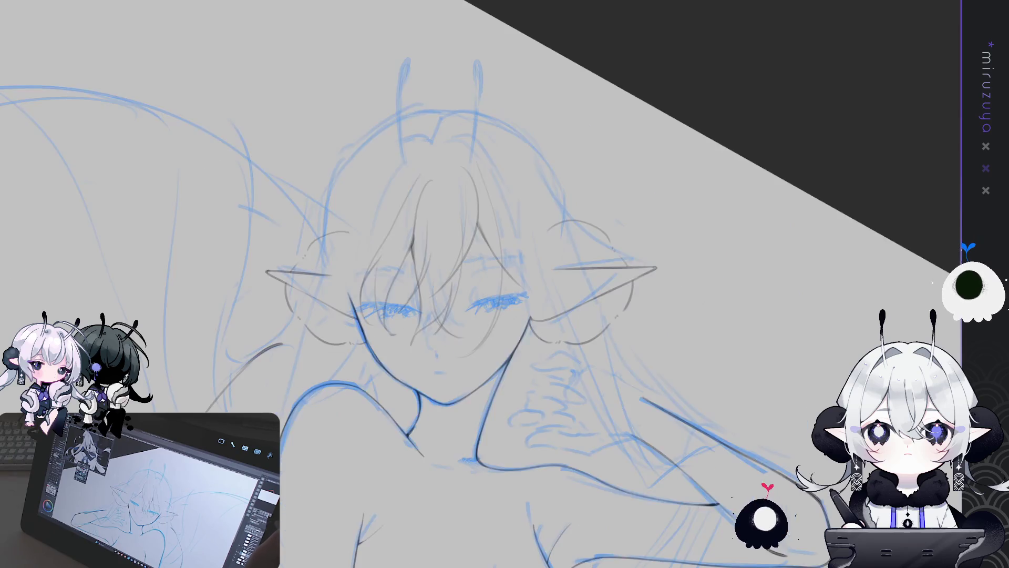
drag(505, 284, 591, 285)
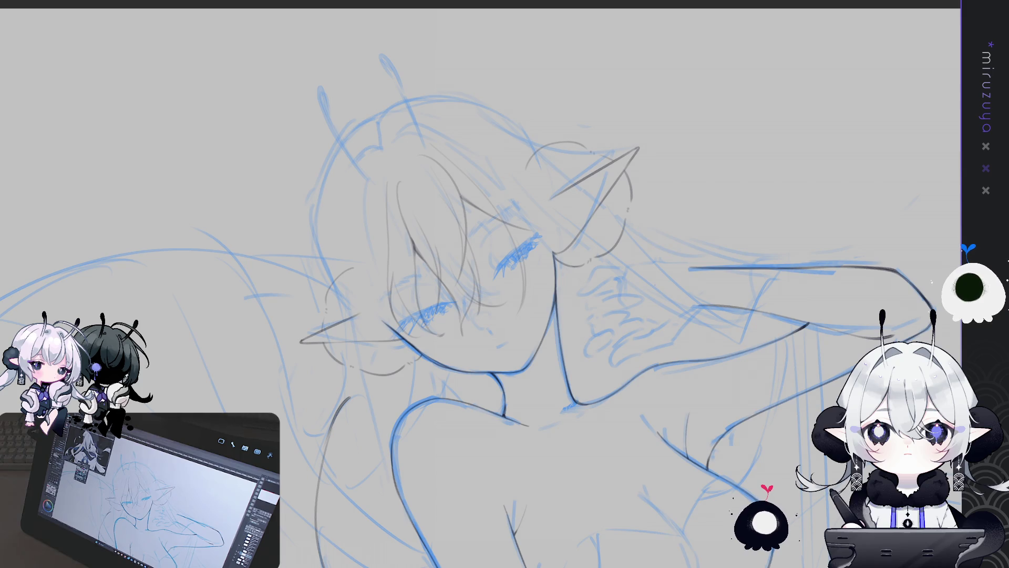
Draw three long curved hair strands flowing down from the crown beside the right ear
drag(774, 324, 754, 314)
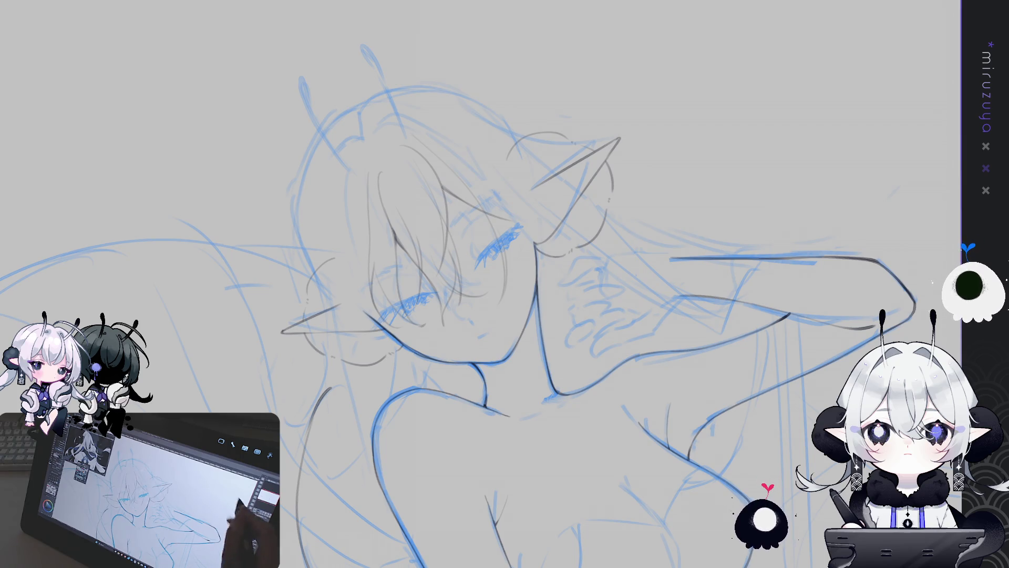
drag(647, 240, 662, 256)
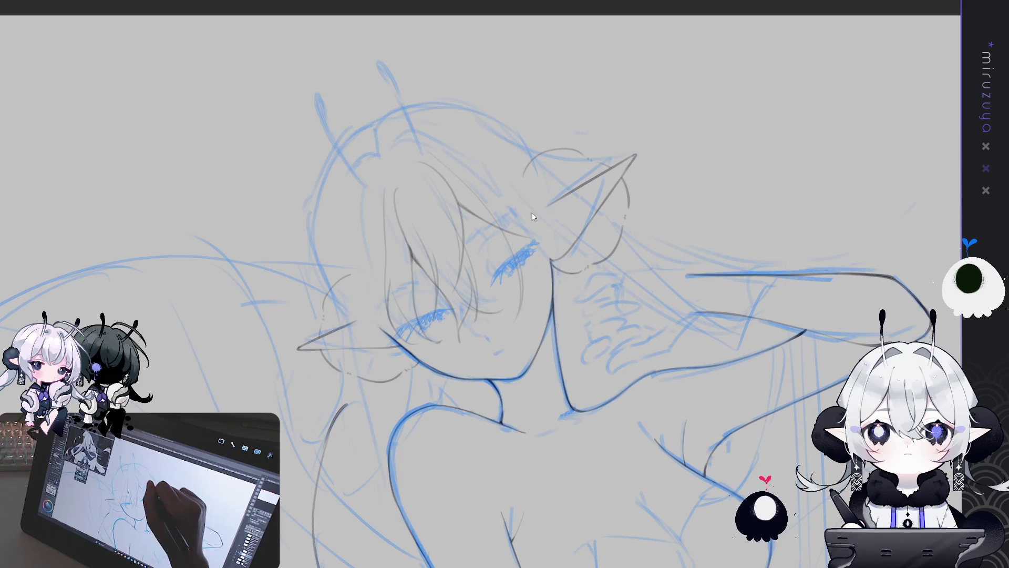
drag(477, 176, 544, 314)
drag(466, 167, 526, 315)
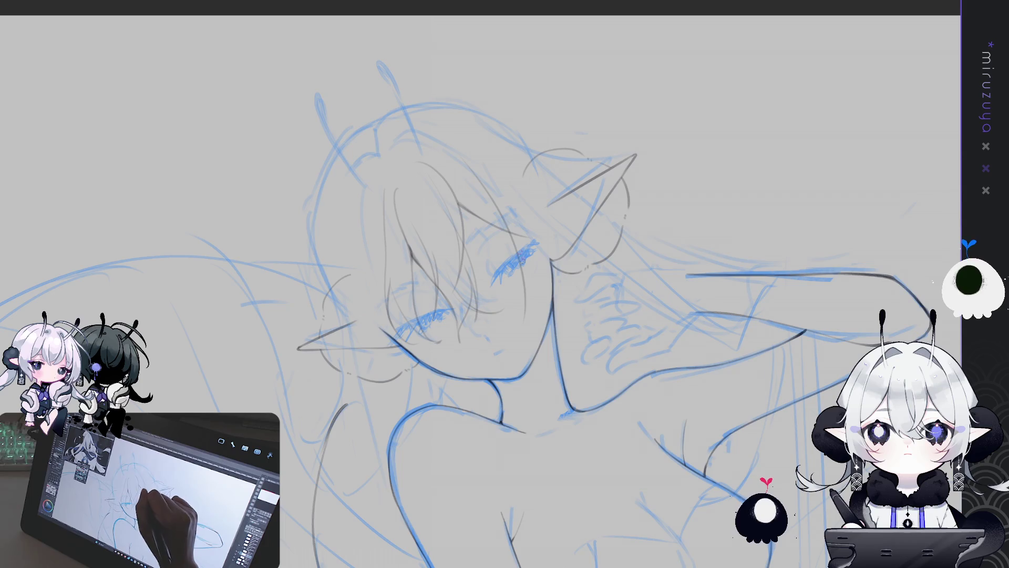
mouse_move(473, 129)
mouse_down()
mouse_move(543, 209)
mouse_move(579, 329)
mouse_up()
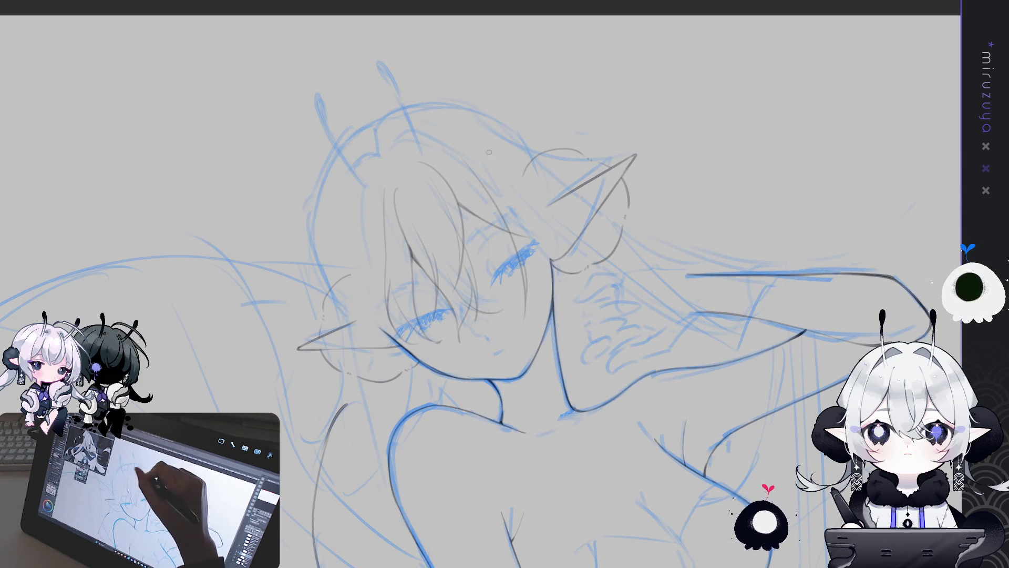
Replace a faint strand with one ending further right and add another long strand
drag(518, 166, 540, 320)
key(ctrl+z)
drag(558, 228, 566, 327)
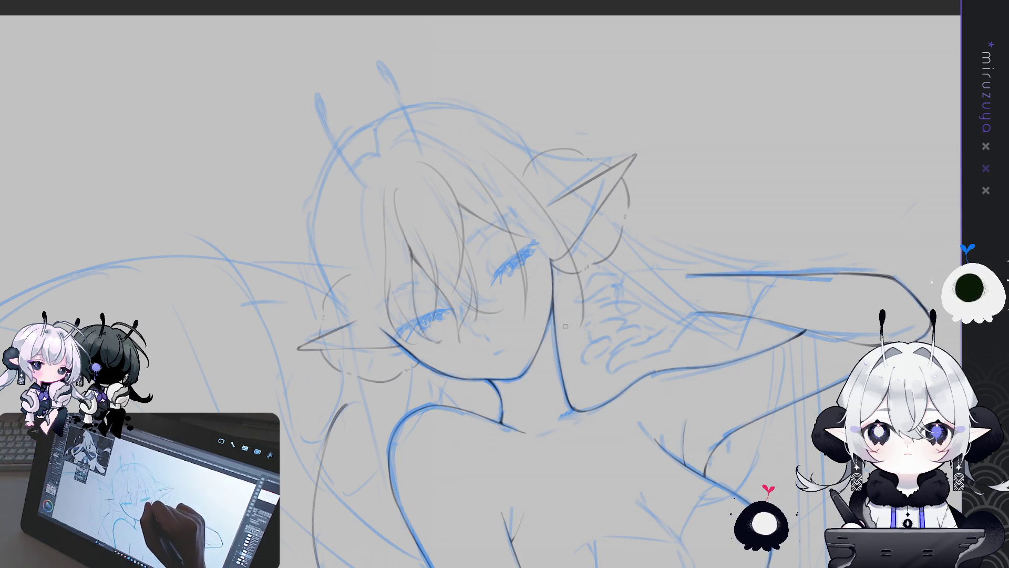
drag(499, 153, 575, 300)
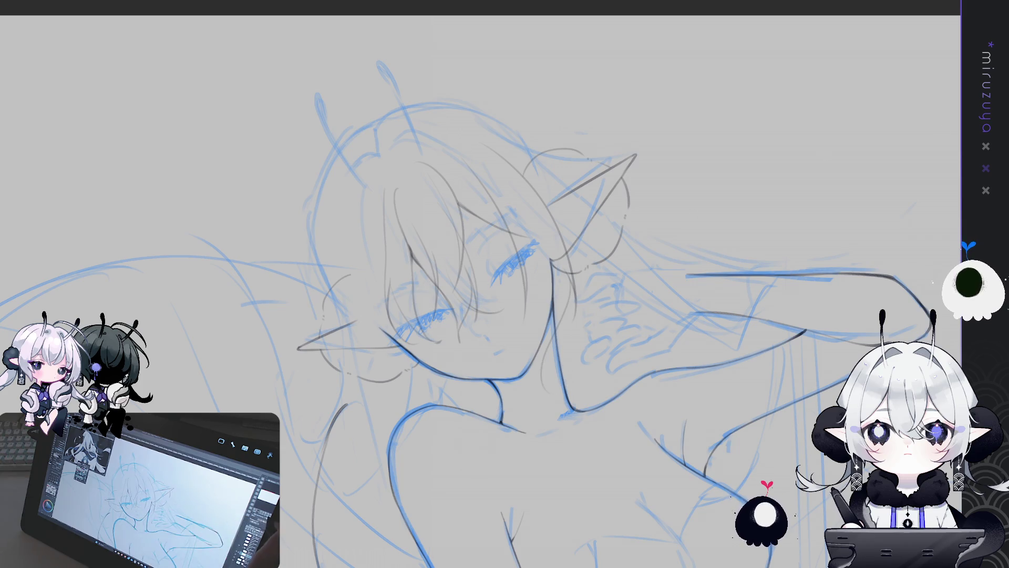
key(h)
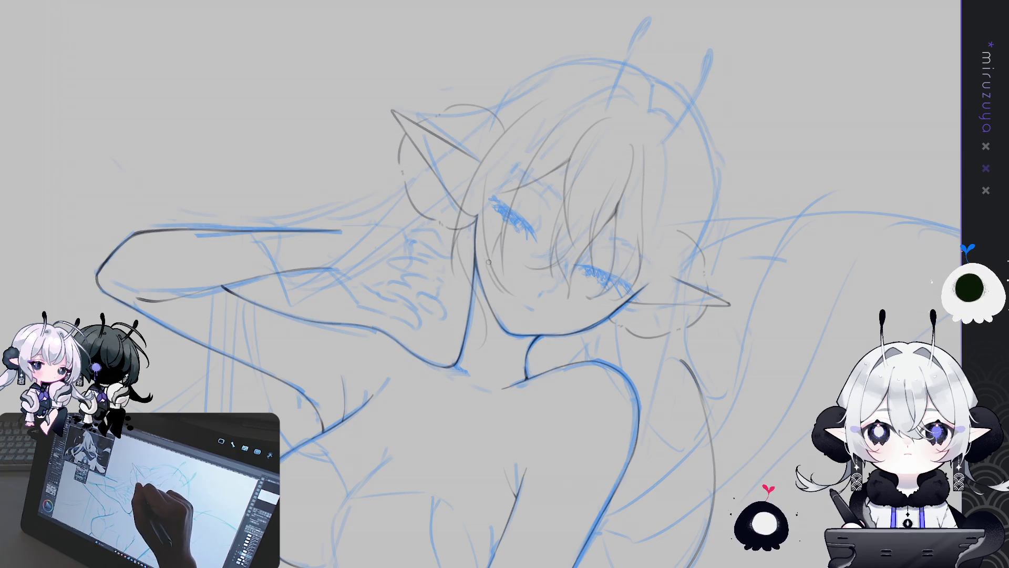
Check the line art by mirroring and straightening the view and briefly hiding the blue rough
key(h)
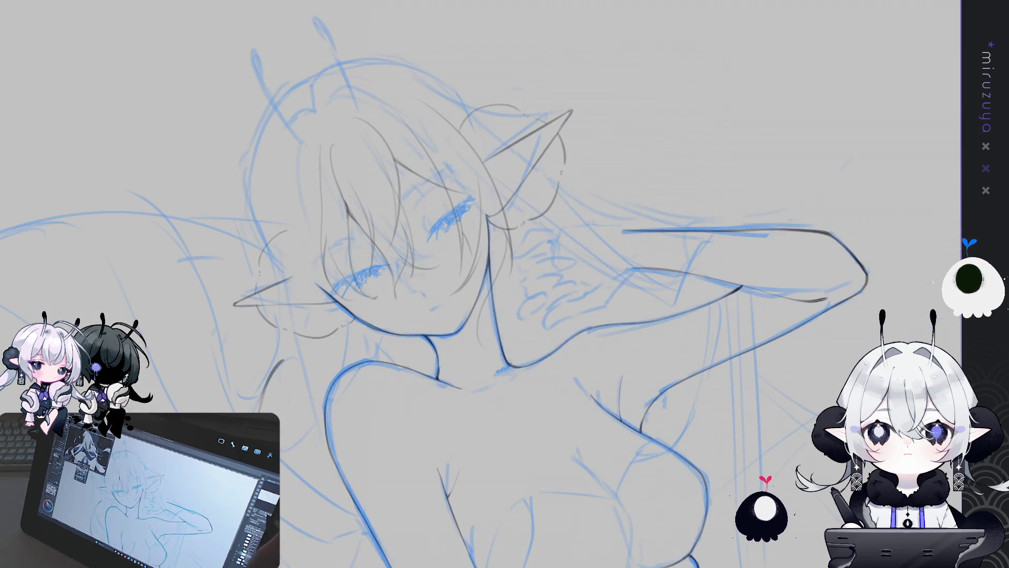
drag(432, 326, 466, 300)
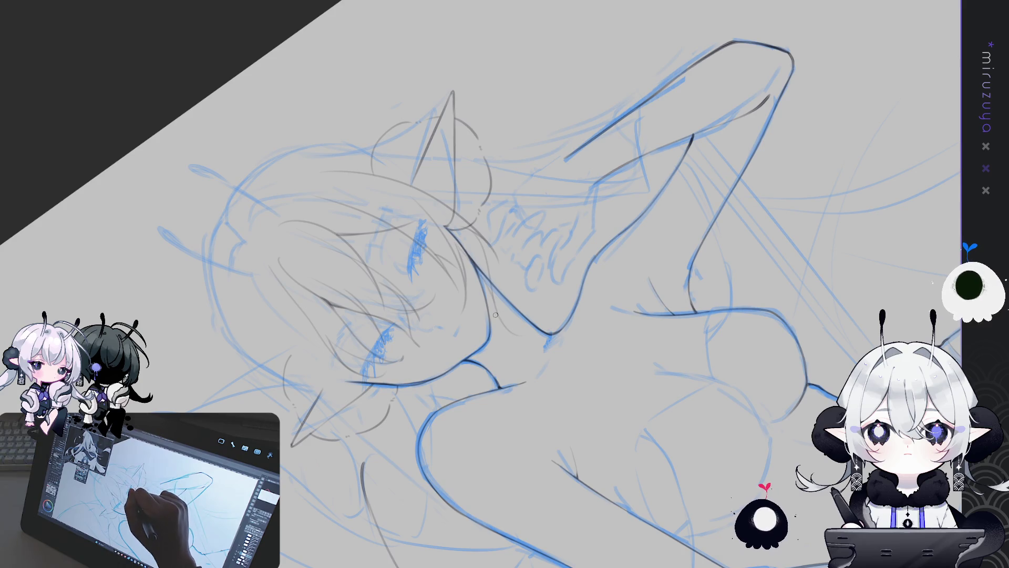
key(ctrl+0)
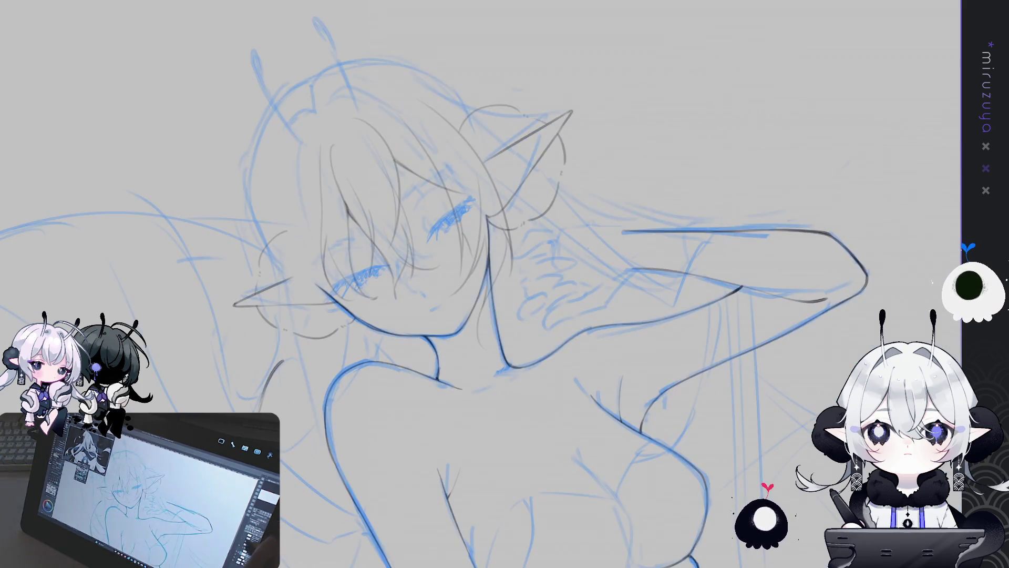
key(ctrl+h)
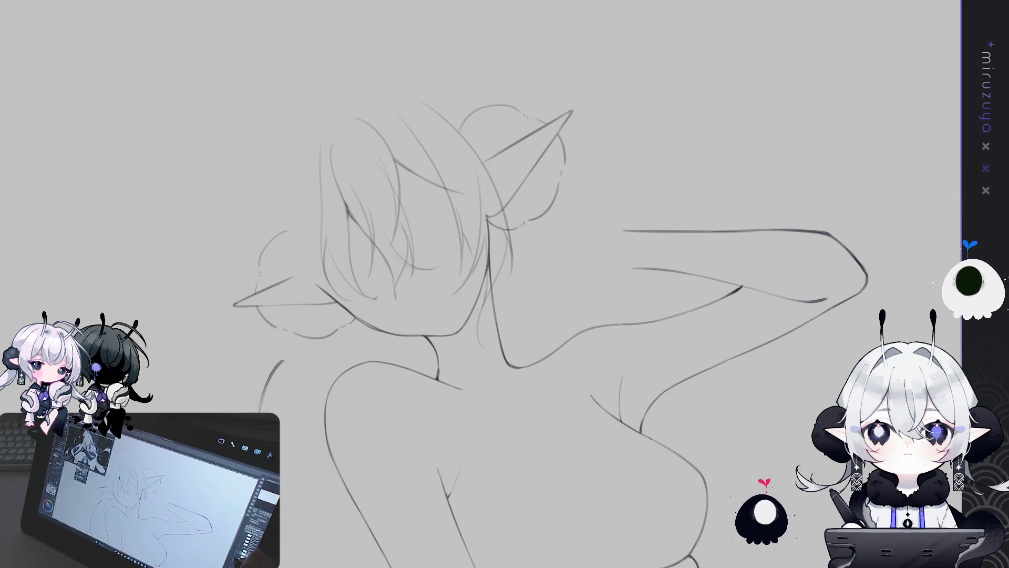
key(ctrl+h)
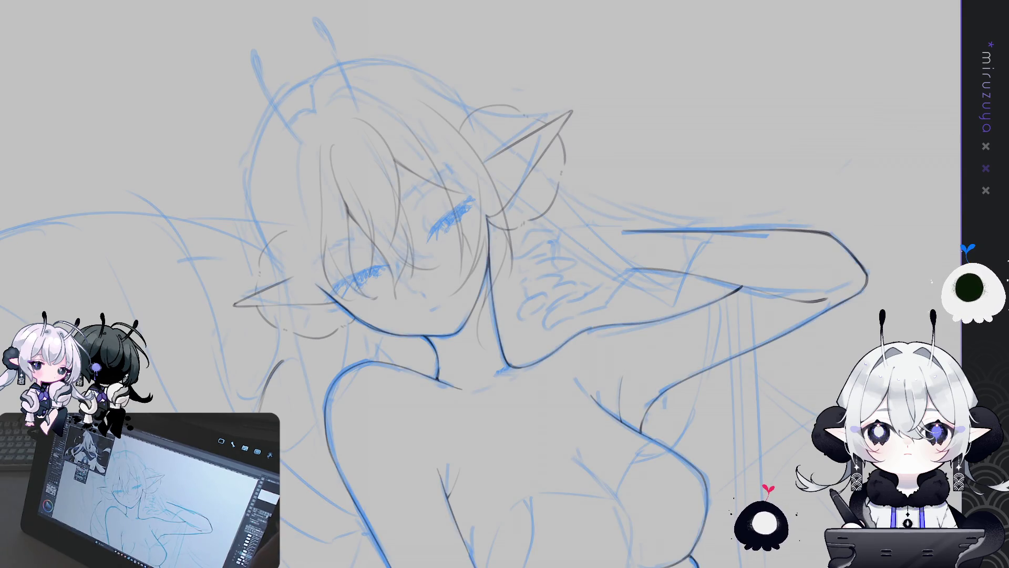
key(h)
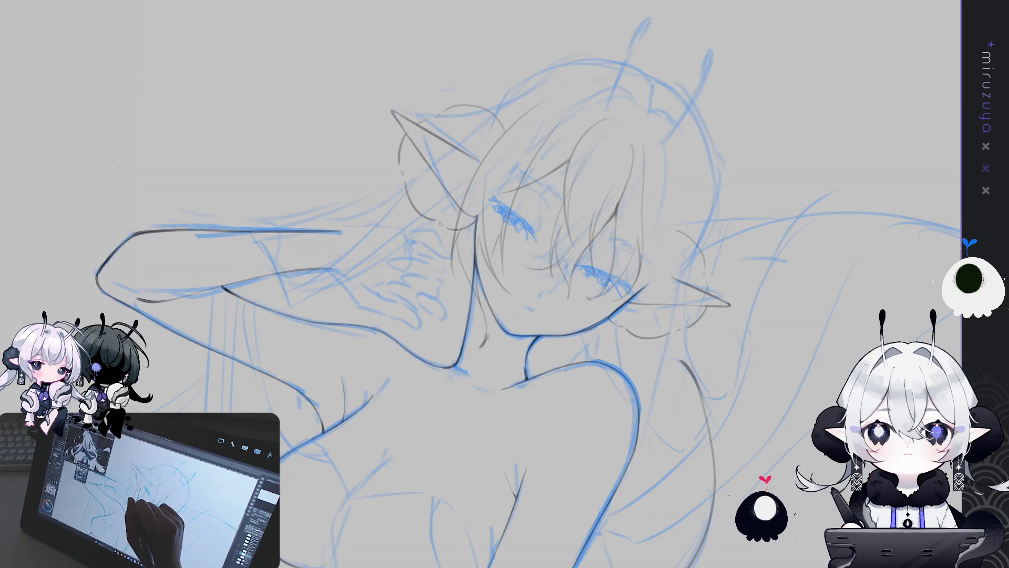
Darken the grey hair strands beside the neck and next to the elf ear
drag(481, 346, 480, 310)
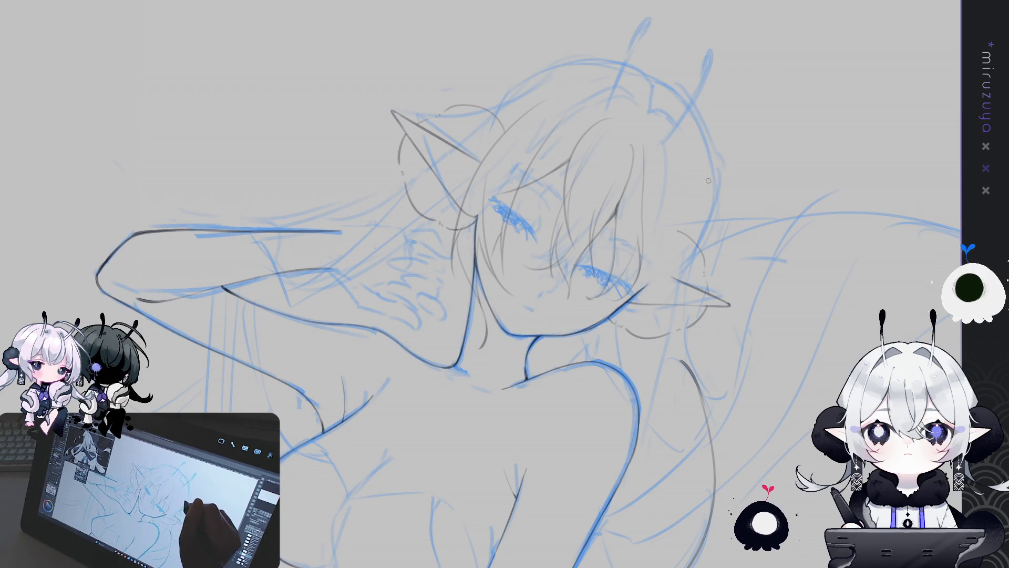
drag(454, 266, 463, 291)
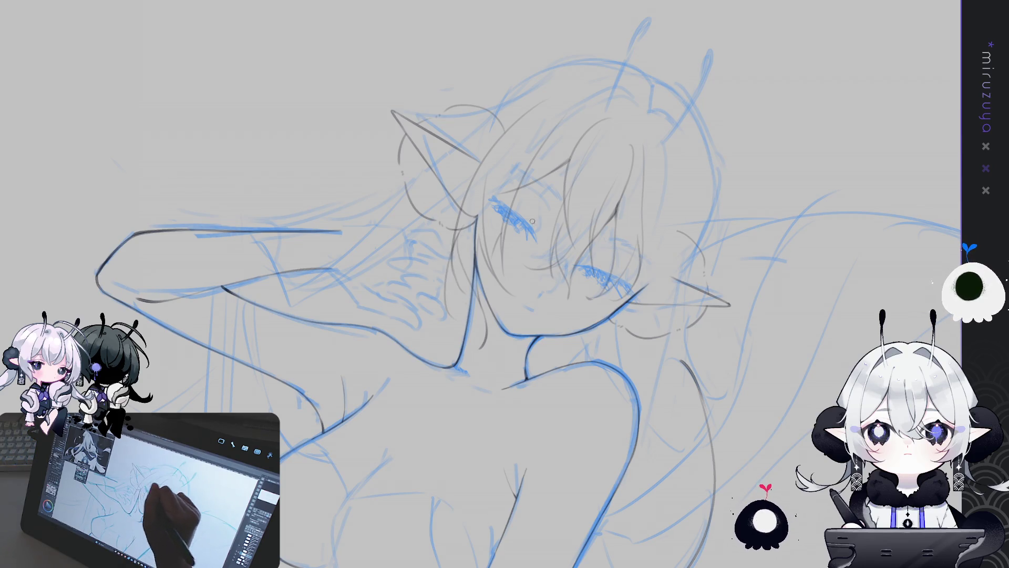
drag(453, 256, 461, 293)
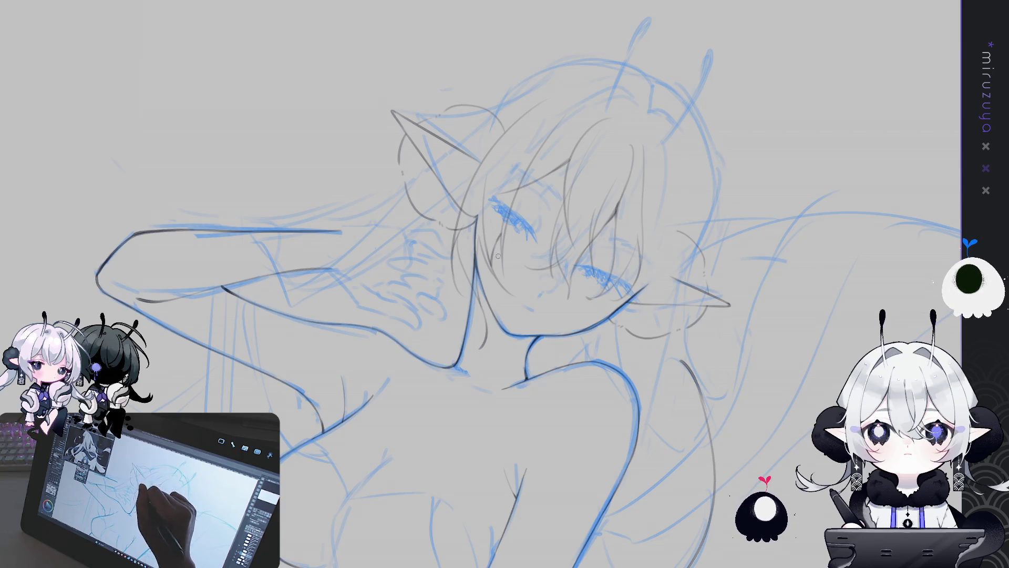
drag(501, 238, 475, 203)
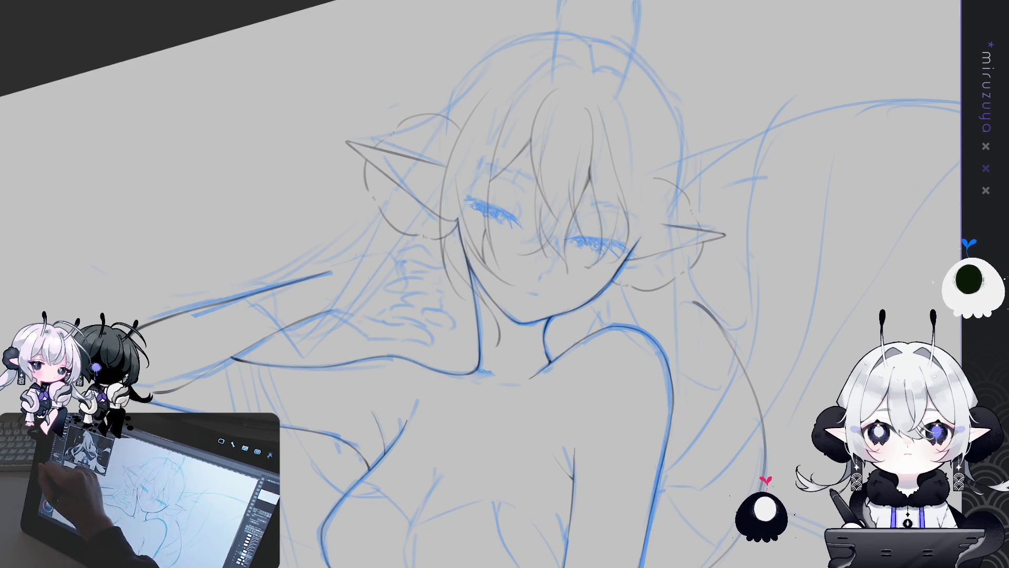
Switch to a fine brush and mirror the view back and forth to check the drawing
key(p)
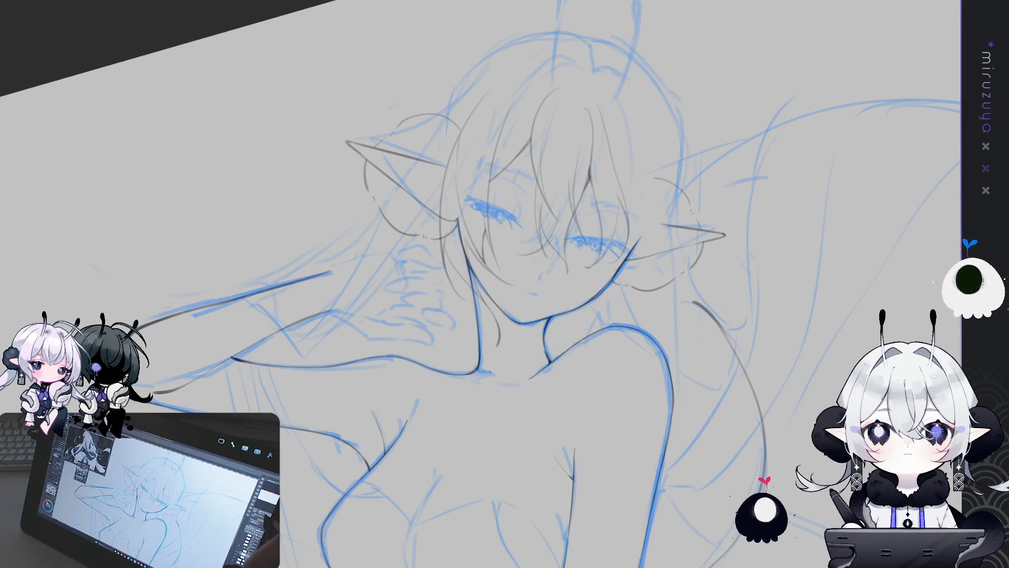
key(h)
key(ctrl+at)
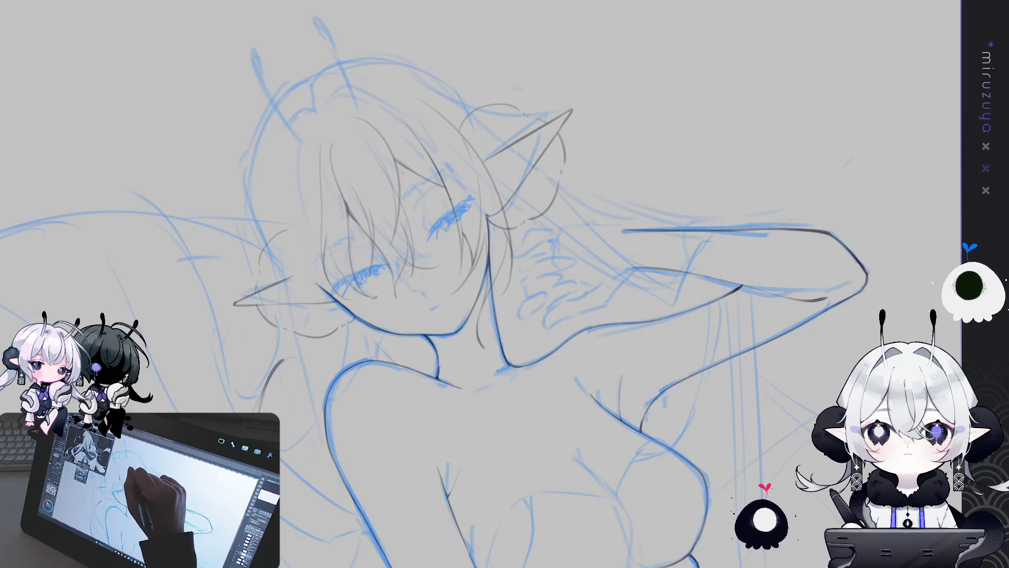
key(h)
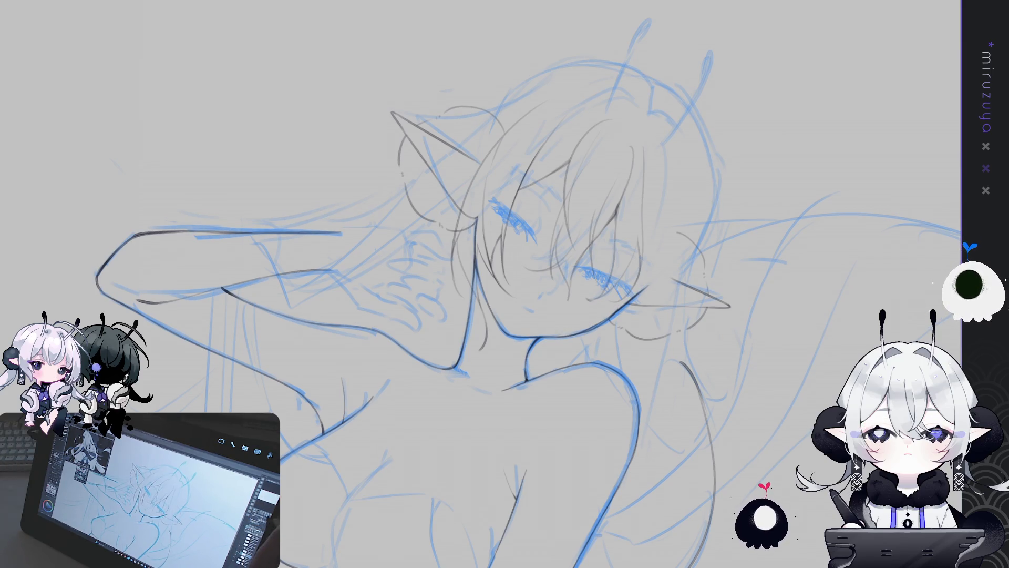
key(m)
Frame the head and draw an arching hair curve over it
drag(703, 435, 837, 363)
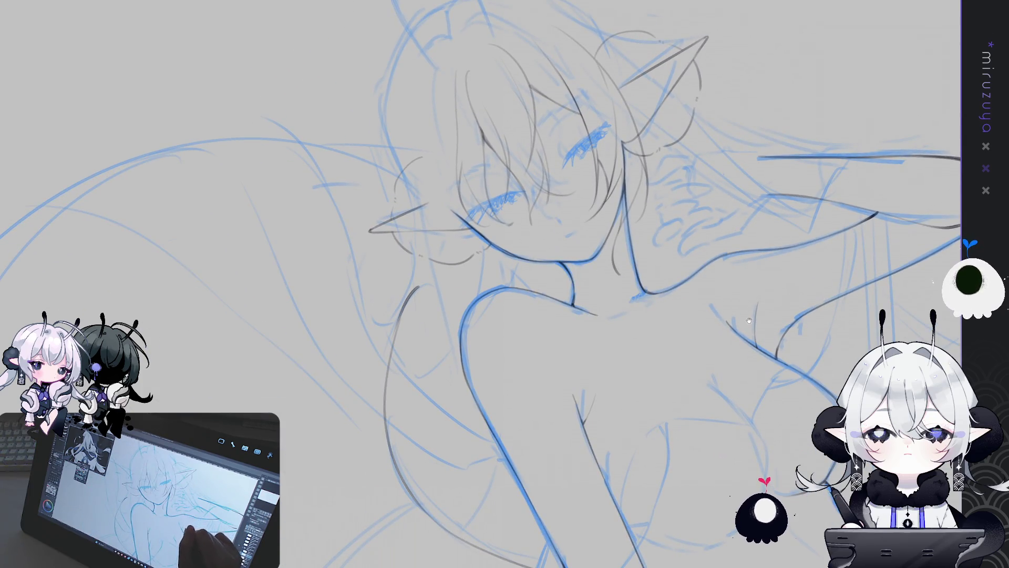
drag(748, 276, 736, 335)
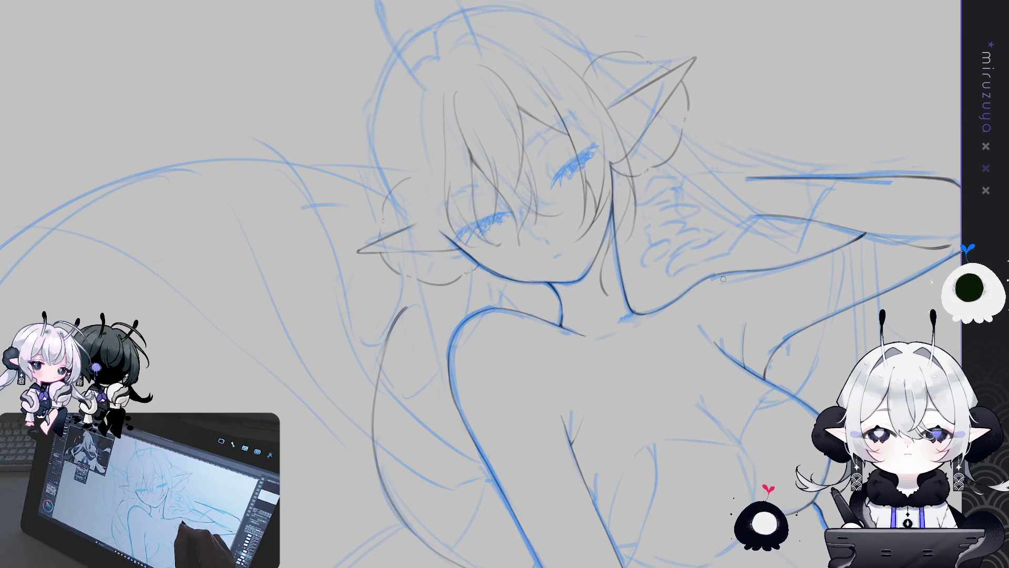
drag(530, 253, 527, 278)
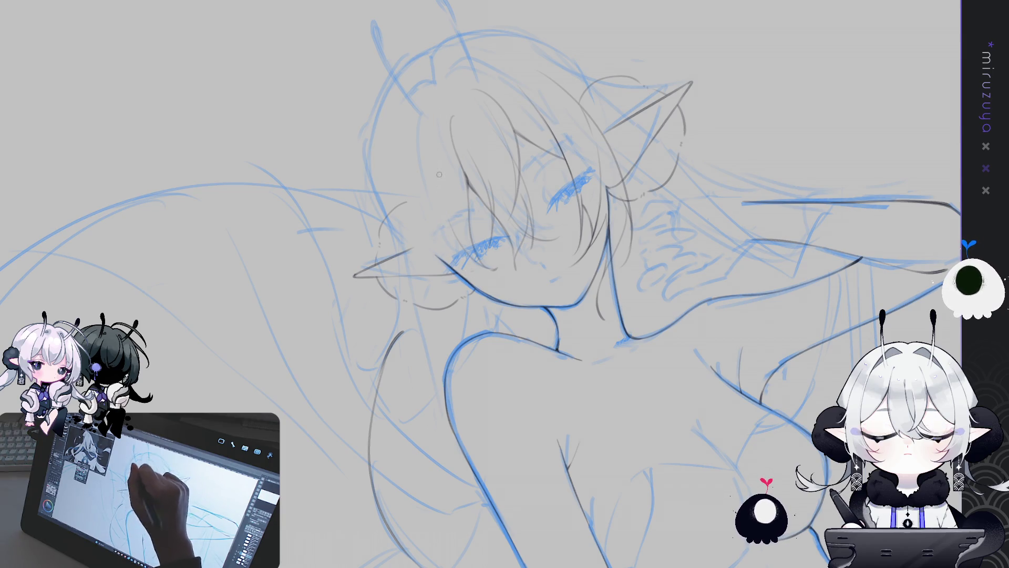
mouse_move(325, 153)
mouse_down()
mouse_move(316, 155)
mouse_move(732, 205)
mouse_move(729, 220)
mouse_up()
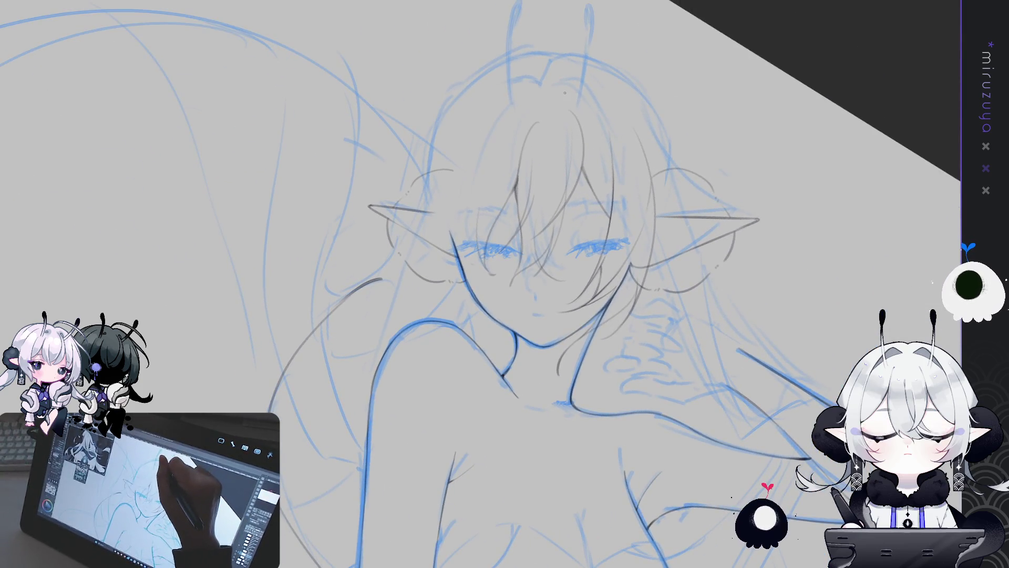
drag(563, 92, 614, 159)
drag(563, 92, 611, 159)
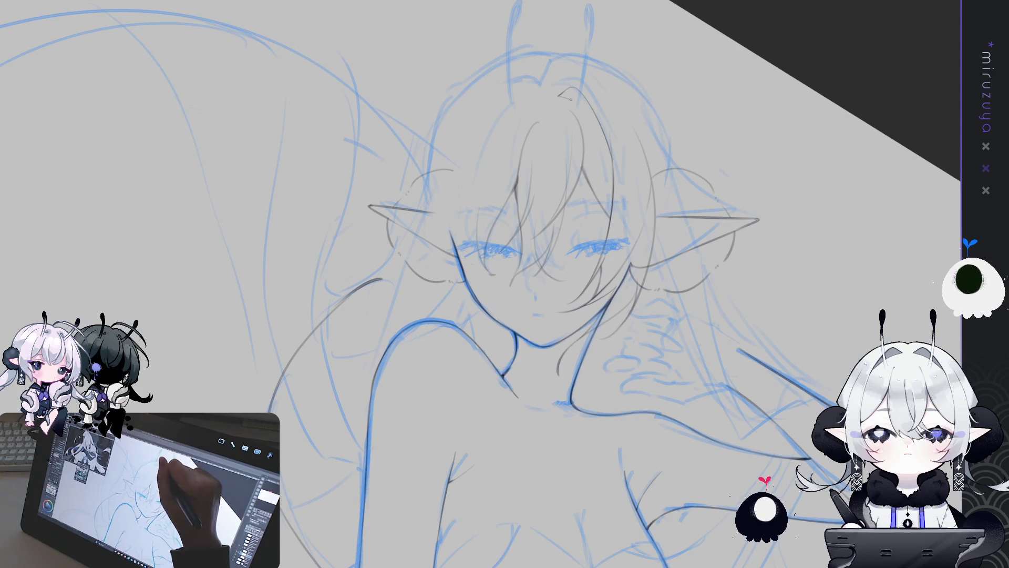
drag(588, 112, 609, 142)
key(ctrl+z)
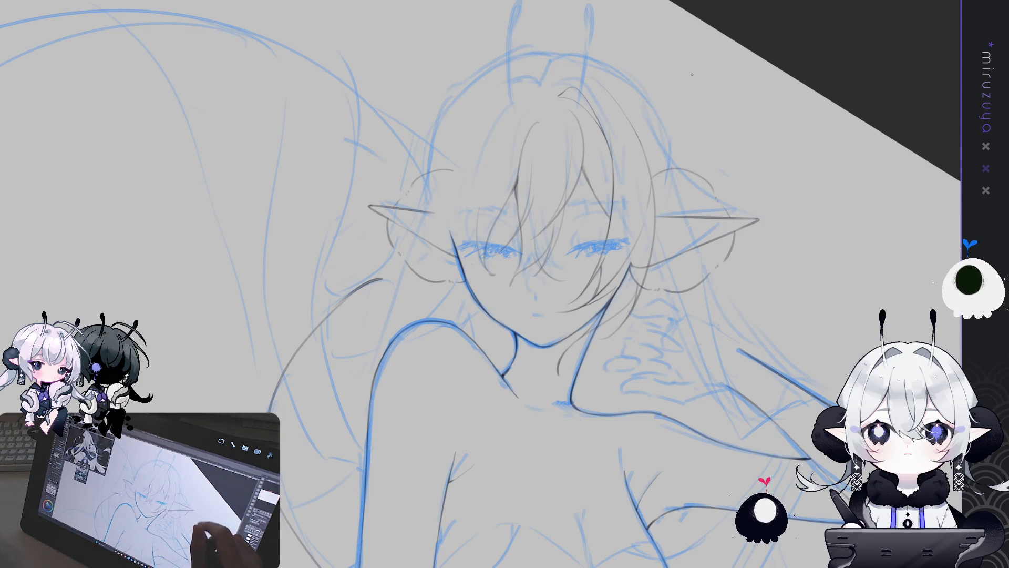
Draw the arc across the top of the head and extend the hair outline downward
drag(826, 215, 784, 229)
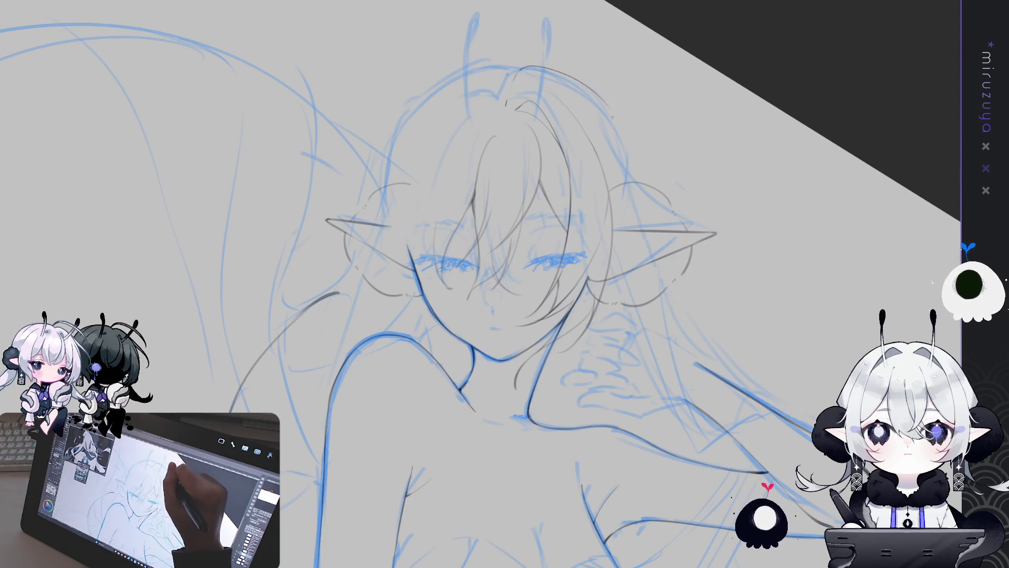
drag(519, 69, 594, 96)
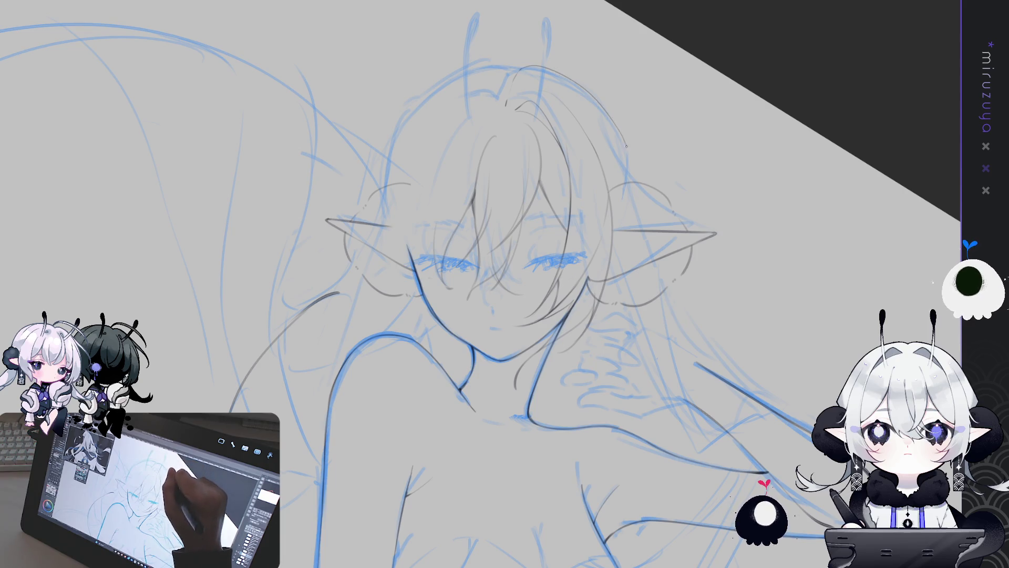
drag(615, 125, 634, 183)
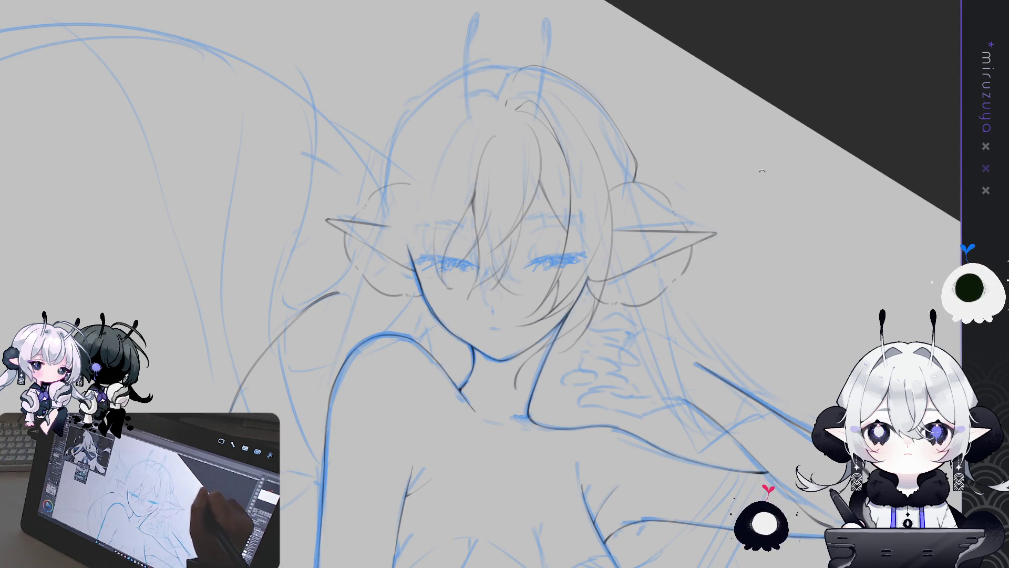
key(minus)
key(minus)
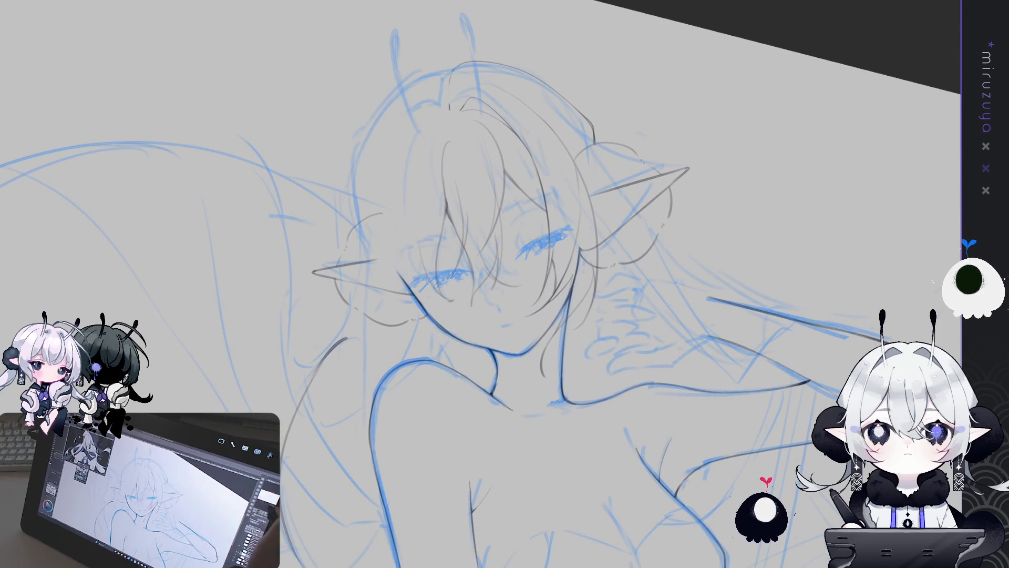
key(minus)
key(h)
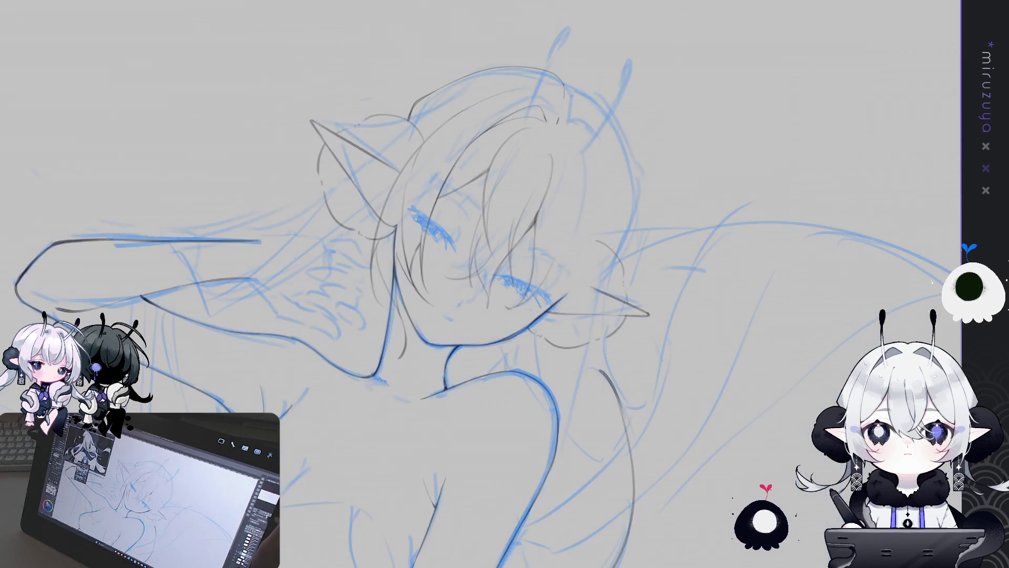
key(minus)
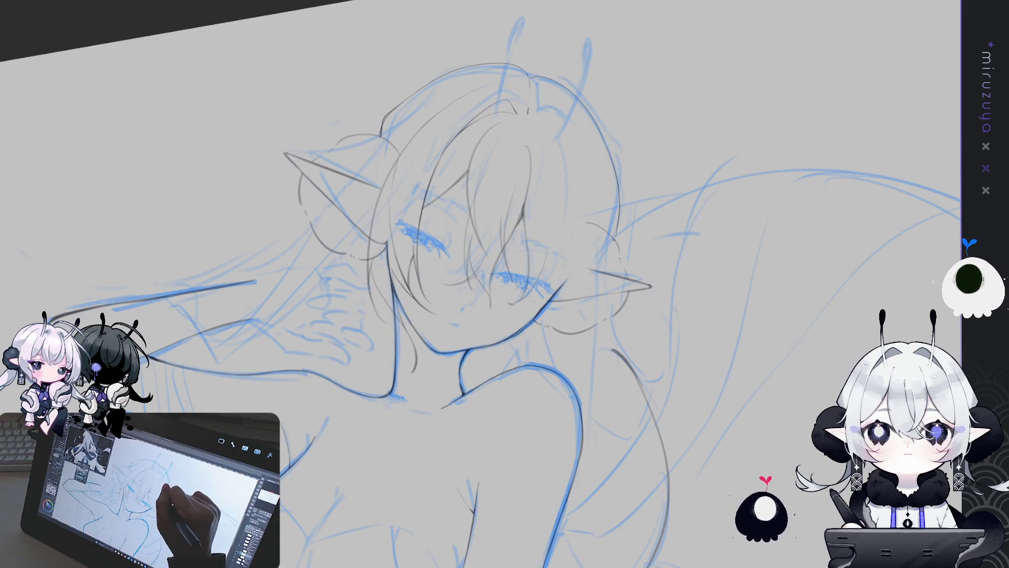
Add a short stroke to the hair outline, then hide the blue rough sketch
drag(619, 183, 620, 219)
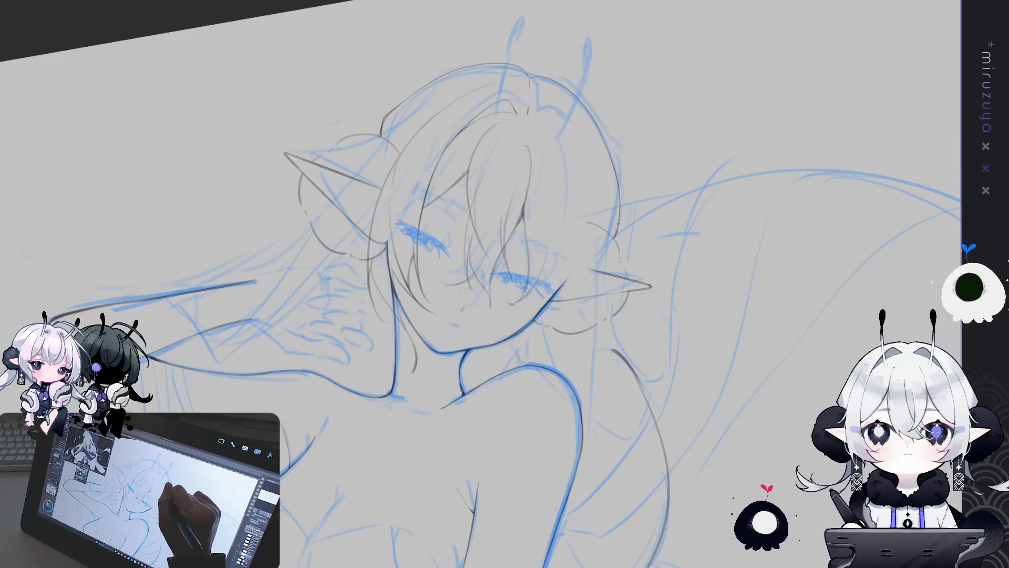
key(h)
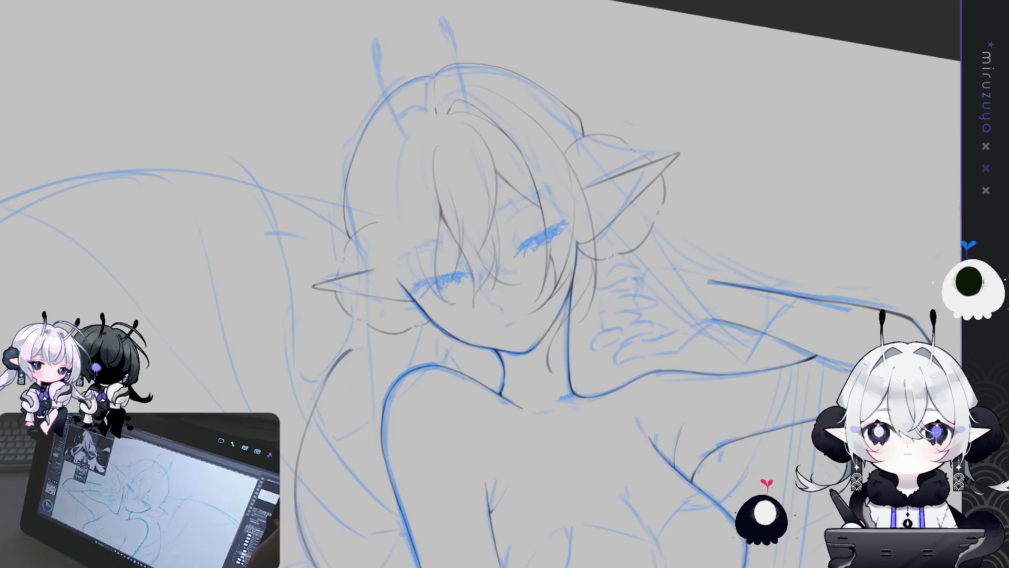
key(minus)
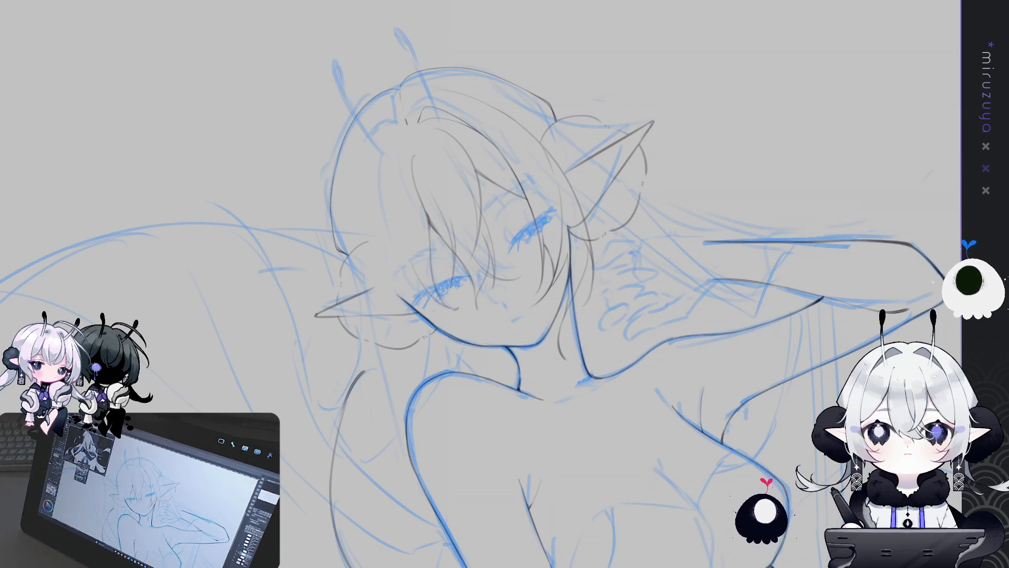
key(Delete)
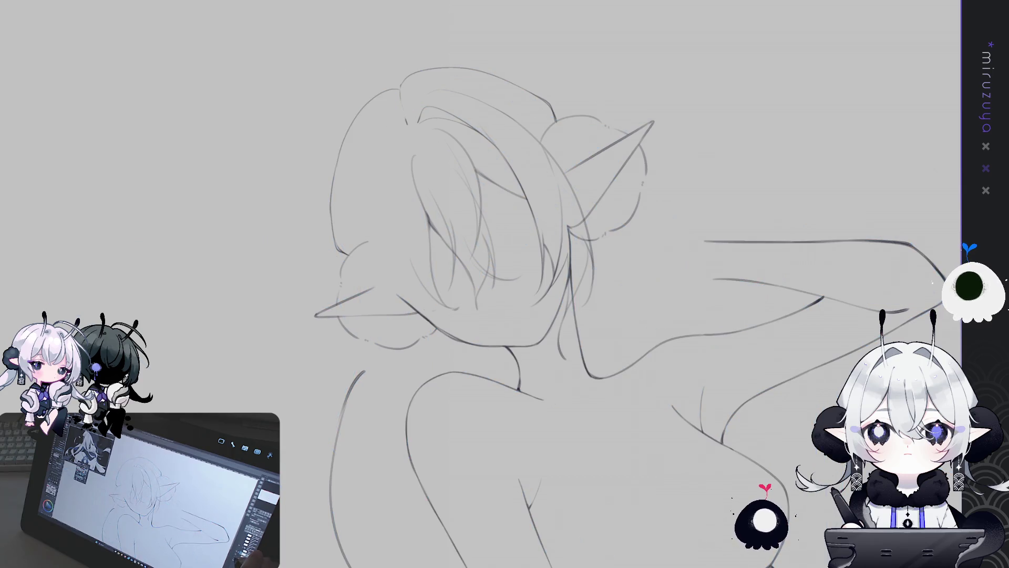
key(ctrl+z)
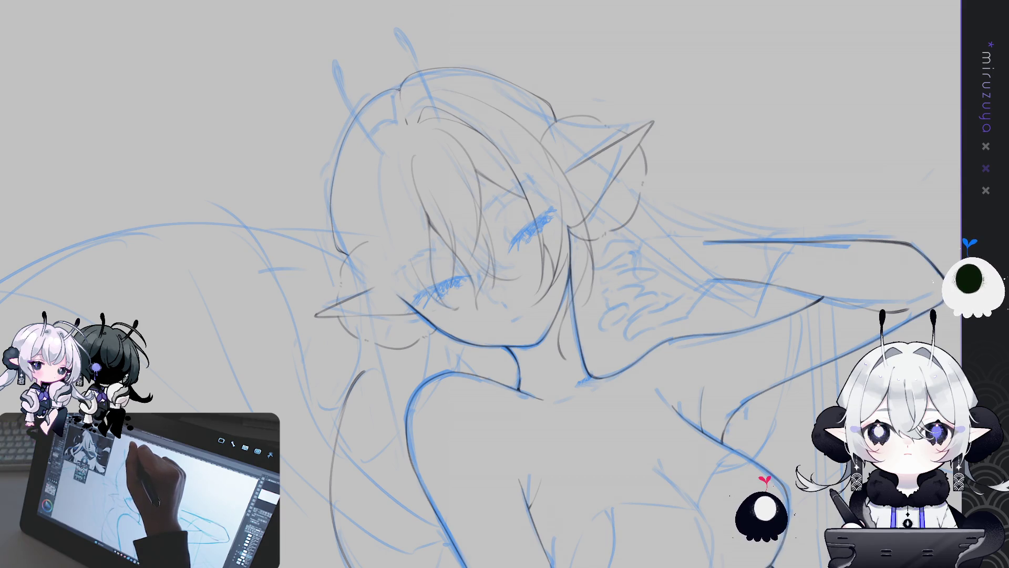
mouse_move(841, 357)
mouse_down()
mouse_move(803, 241)
mouse_move(808, 256)
mouse_up()
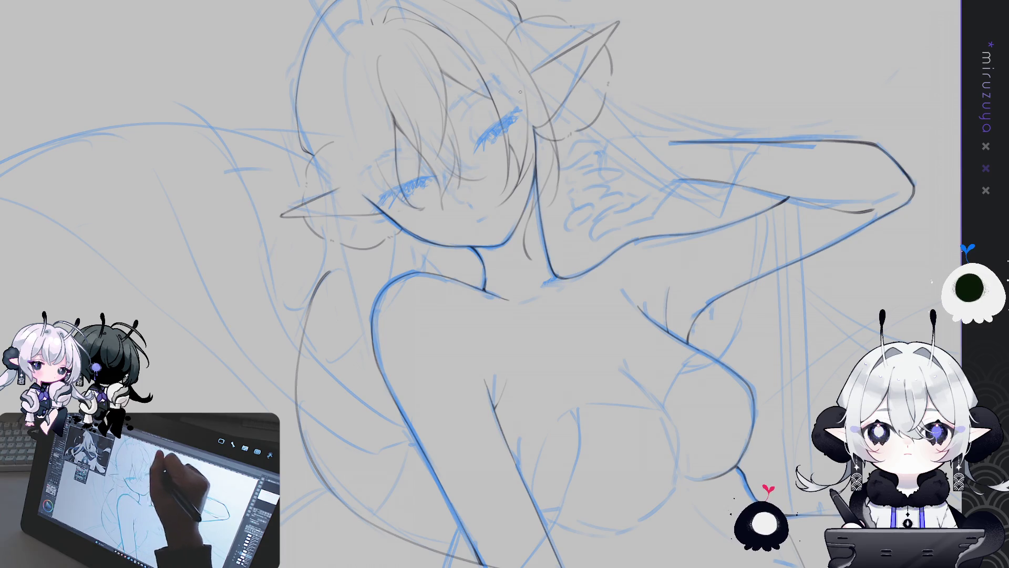
drag(605, 70, 758, 96)
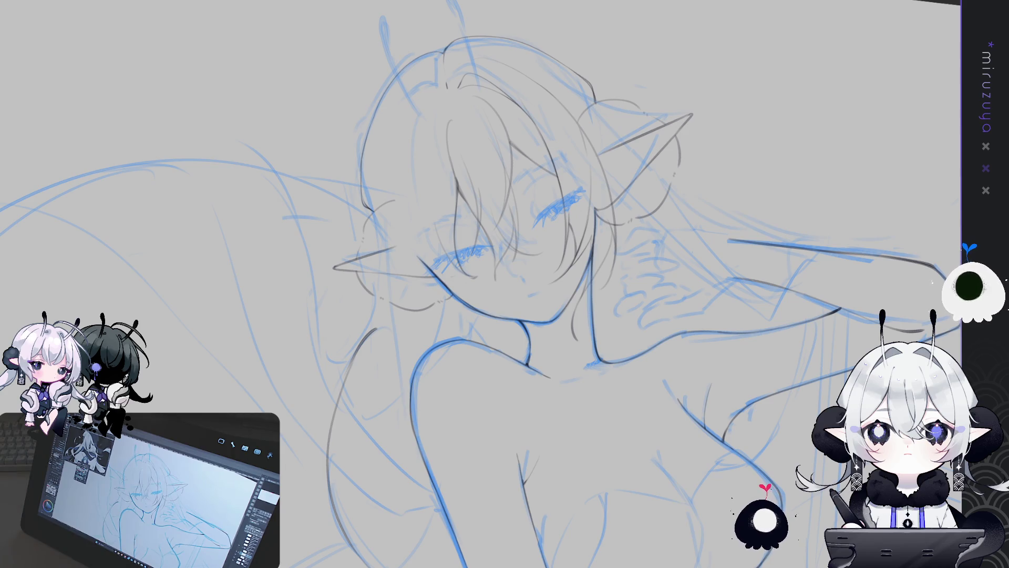
drag(525, 216, 573, 216)
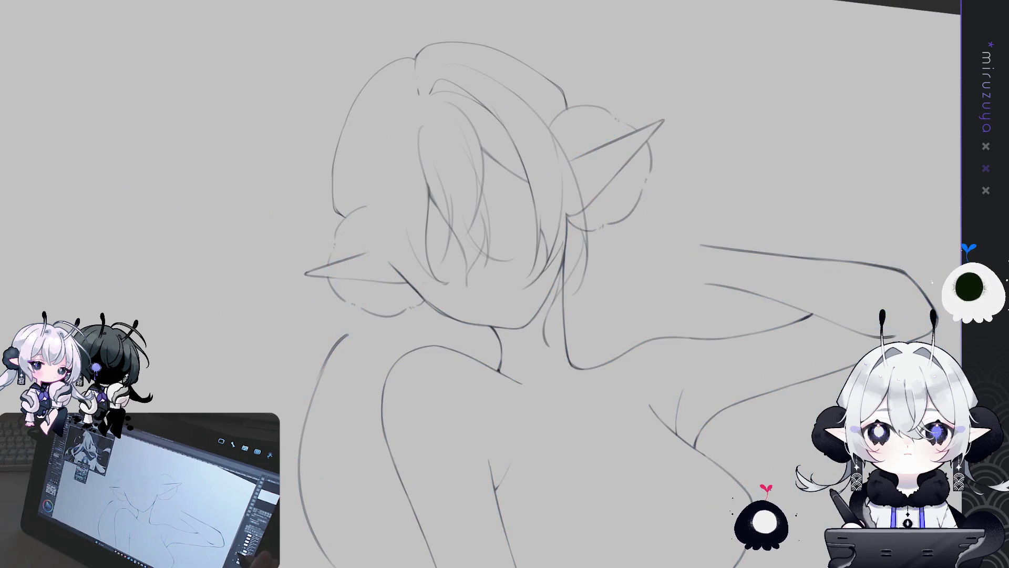
key(ctrl+a)
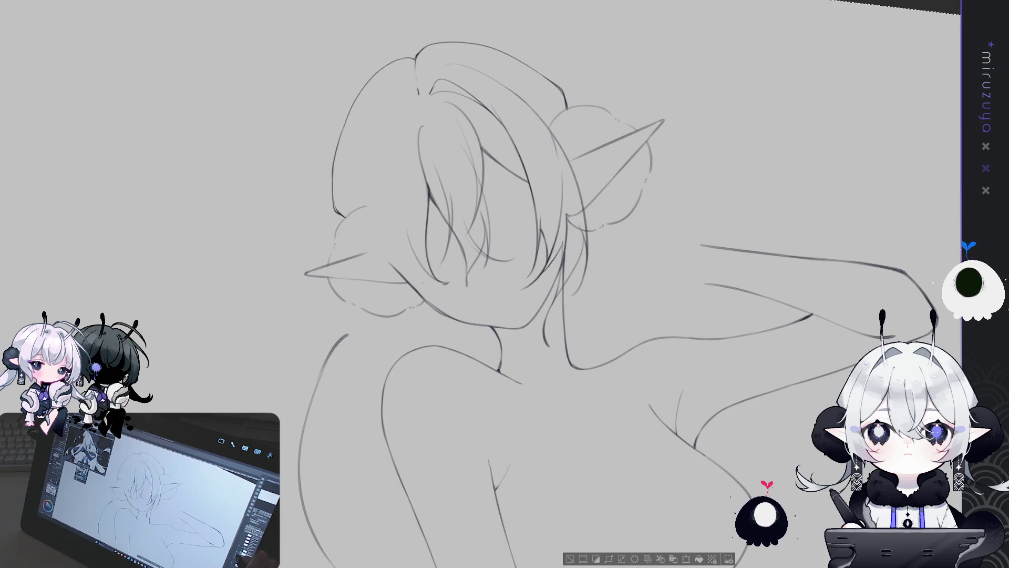
Clear the selection, shrink the brush, and darken the lines along the ear and face
key(ctrl+d)
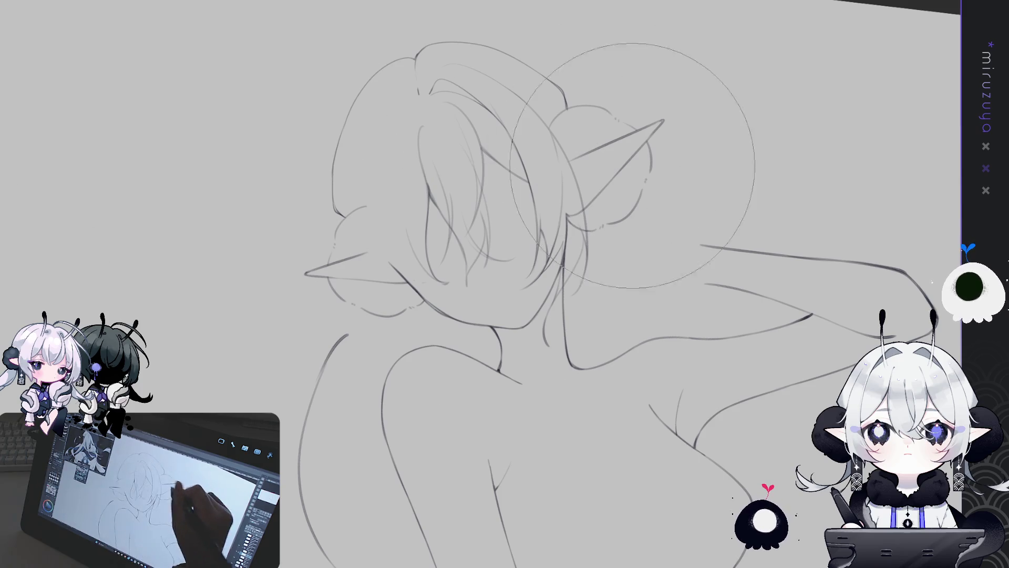
click(34, 337)
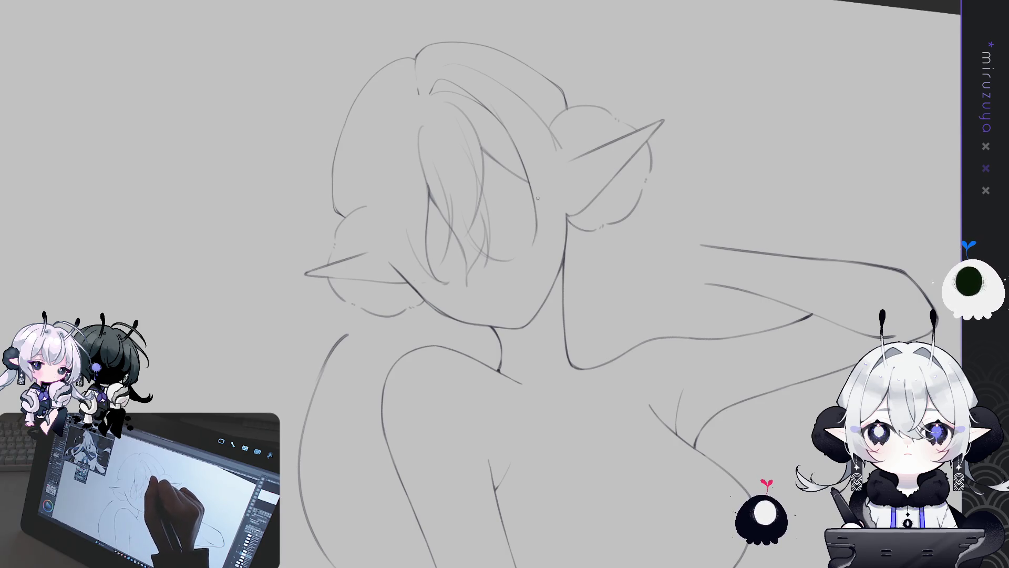
drag(529, 182, 538, 235)
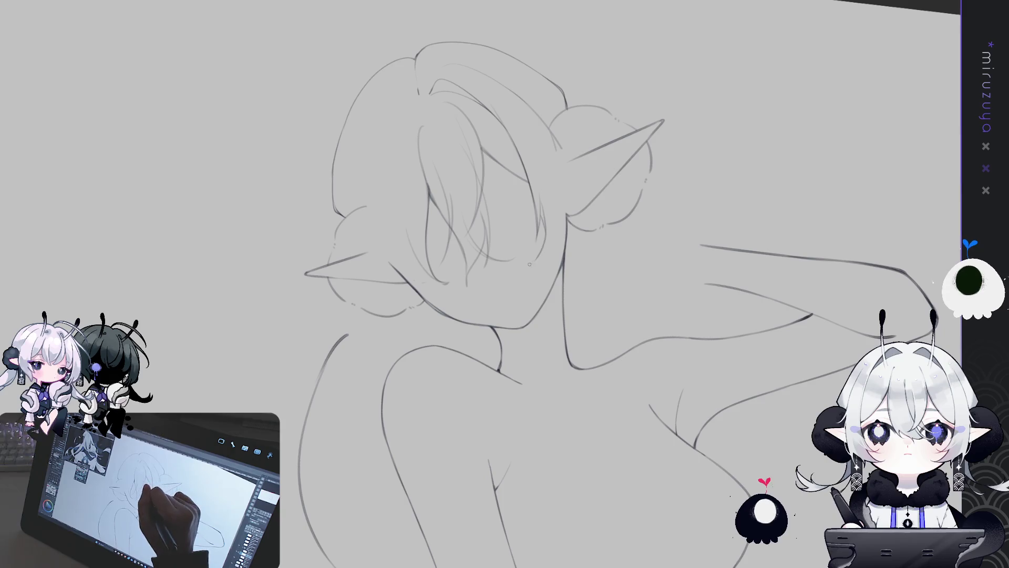
drag(544, 207, 544, 237)
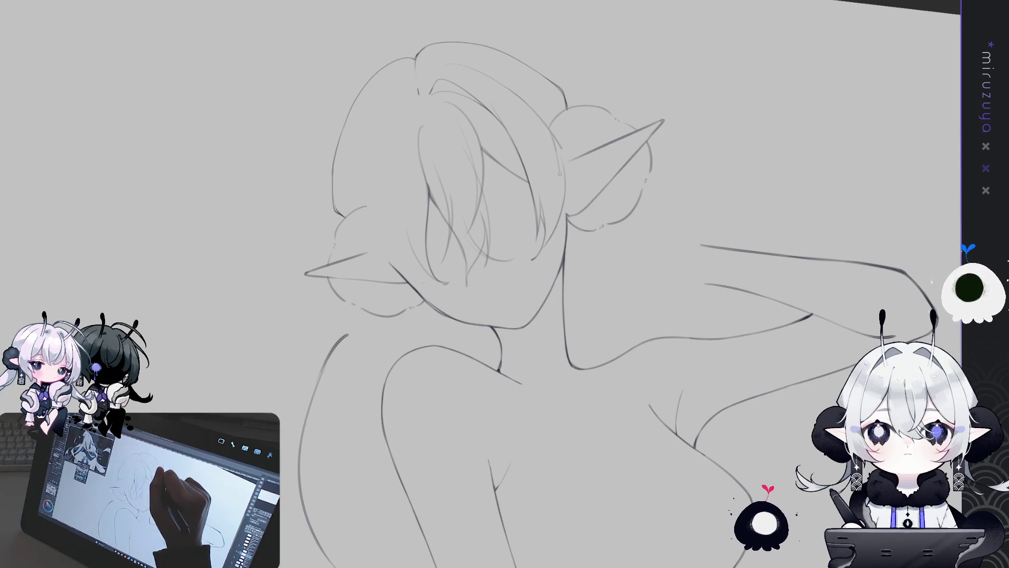
Add hair strands to the bun and long strands down the right side of the head
mouse_move(551, 130)
mouse_down()
mouse_move(562, 174)
mouse_move(545, 226)
mouse_up()
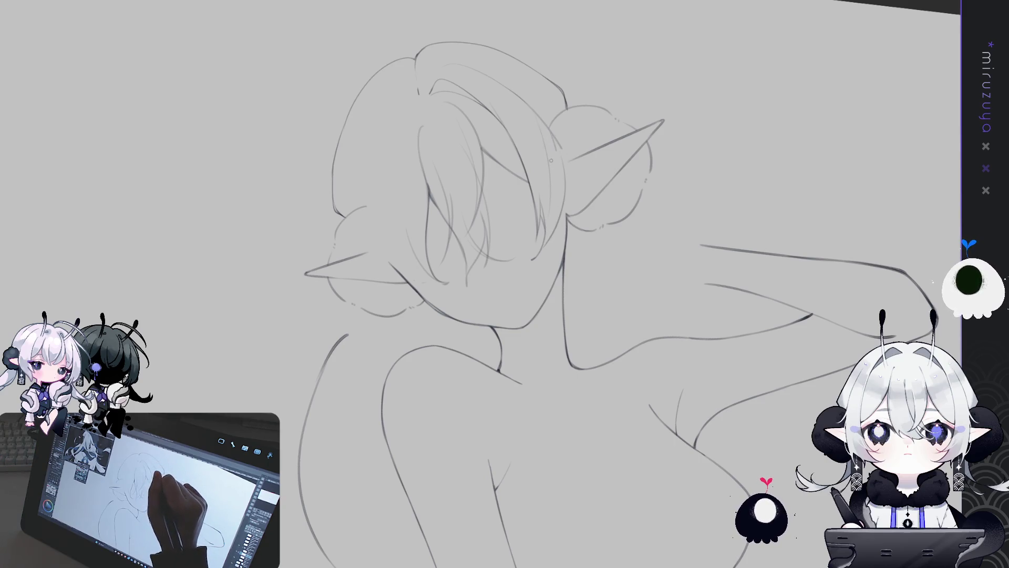
drag(561, 135, 545, 139)
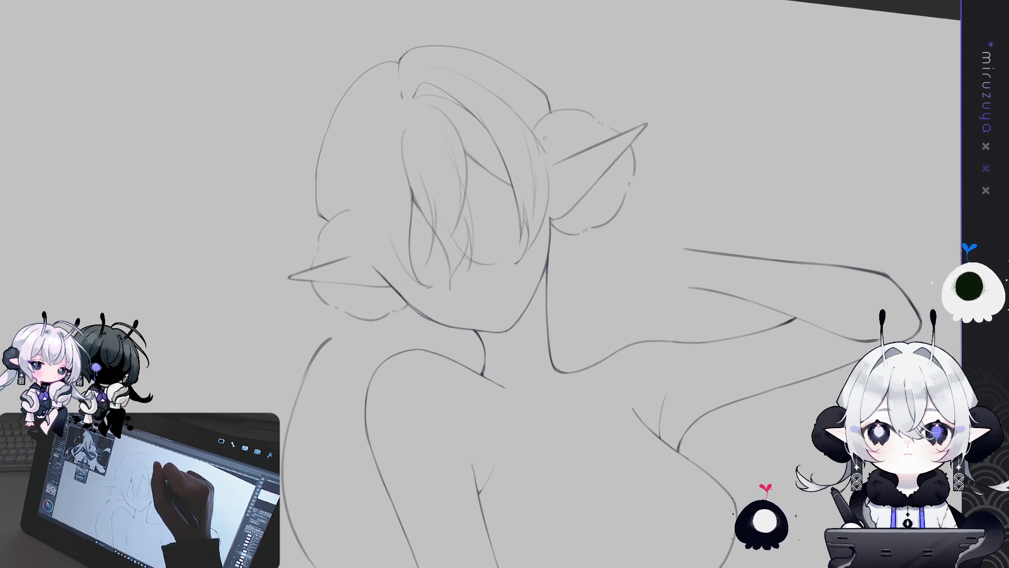
drag(556, 177, 567, 229)
drag(545, 148, 572, 288)
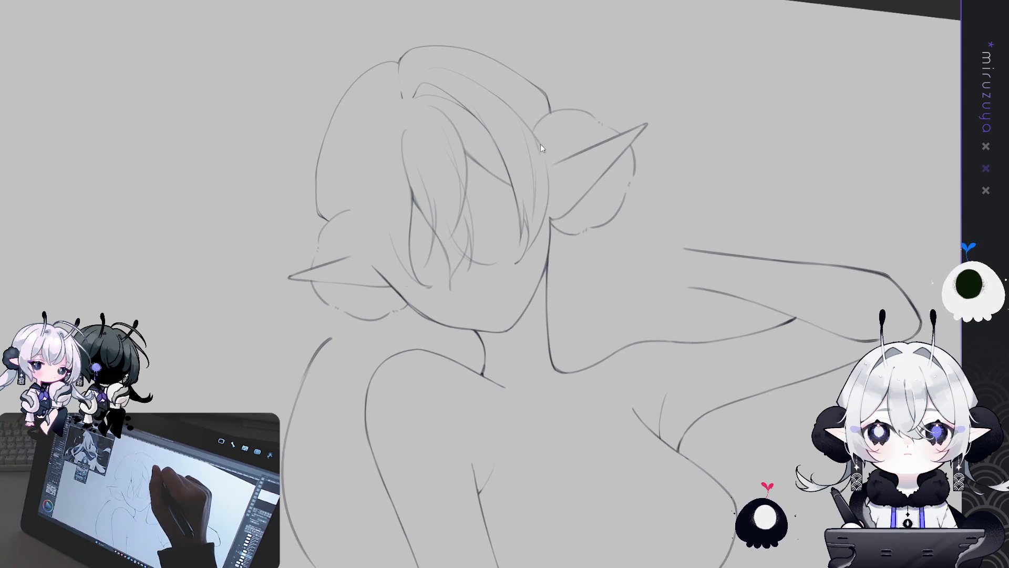
mouse_move(548, 155)
mouse_down()
mouse_move(571, 310)
mouse_move(556, 335)
mouse_up()
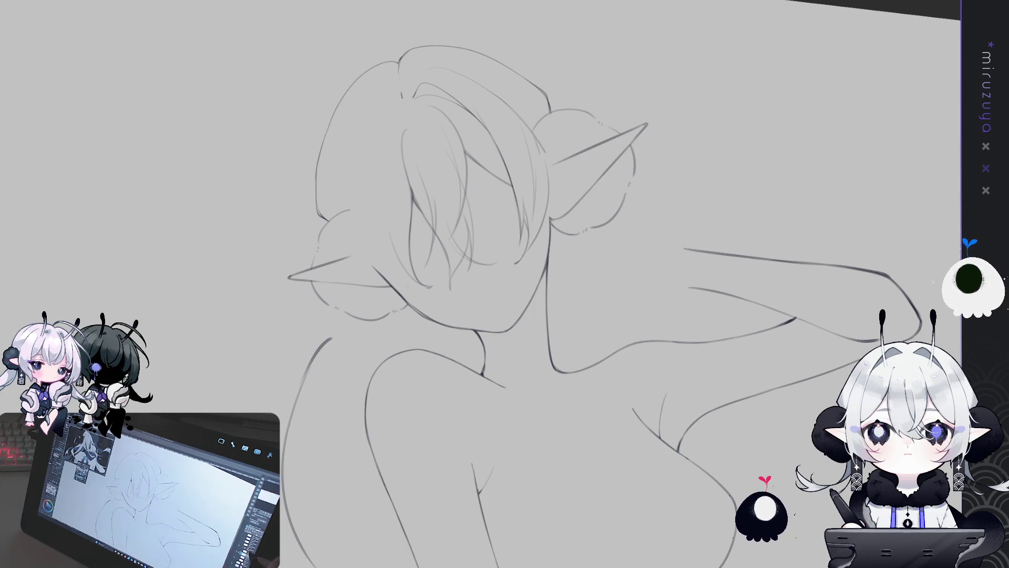
key(ctrl+z)
key(ctrl+z)
key(ctrl+z)
key(ctrl+z)
key(ctrl+y)
key(ctrl+y)
key(ctrl+y)
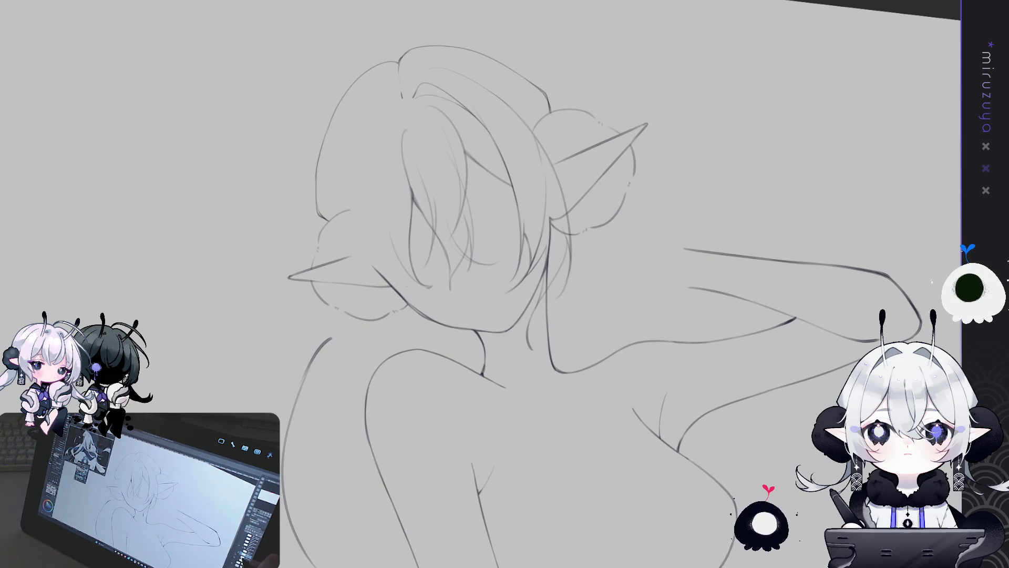
Mirror and rotate the view to check, adding short hair strokes at the side and top
key(h)
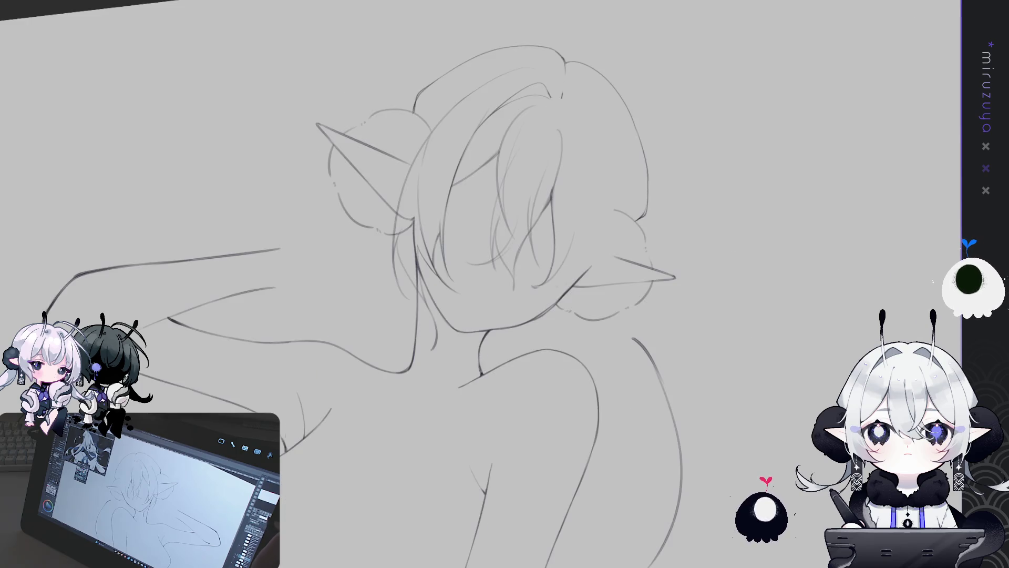
key(h)
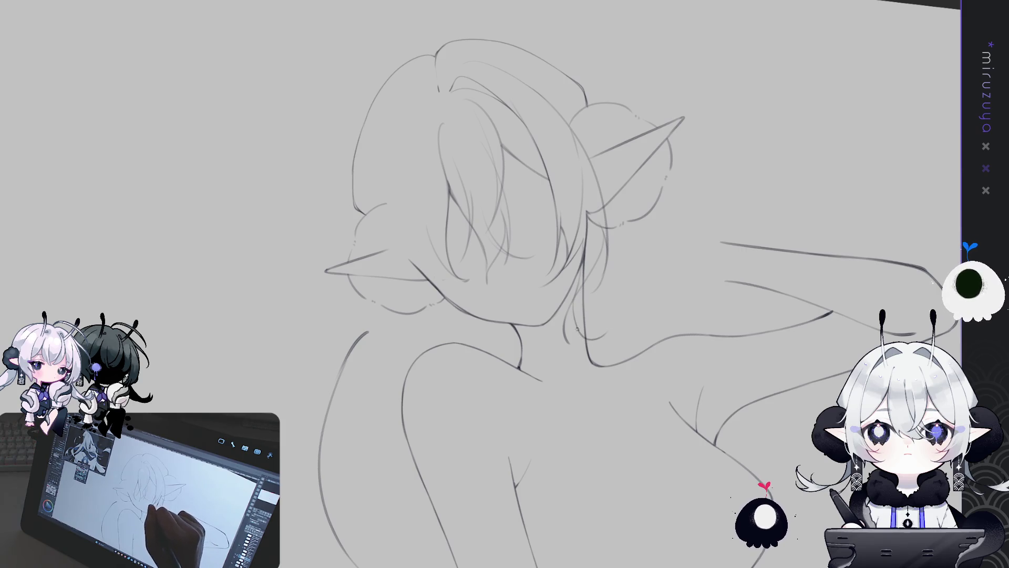
key(h)
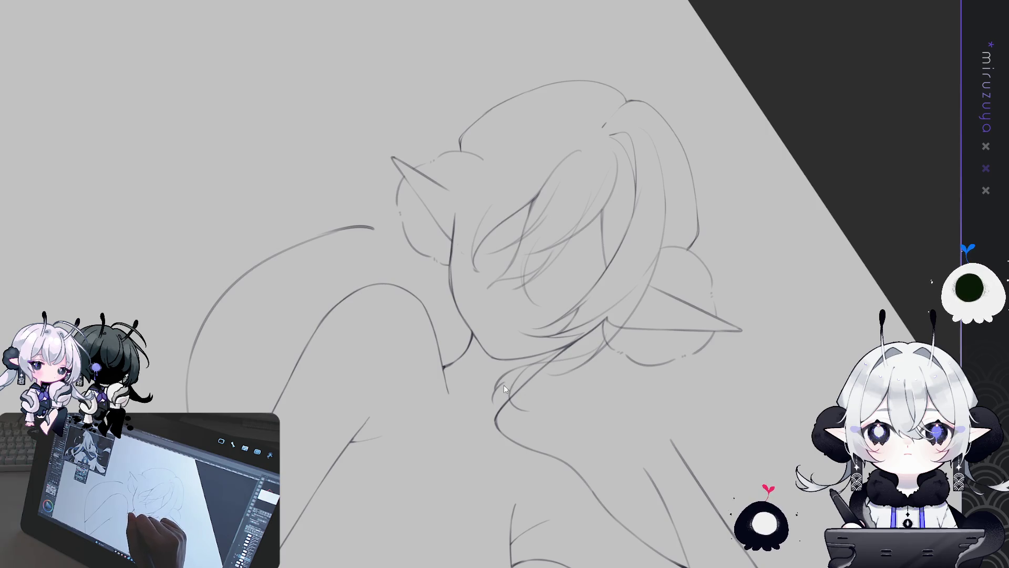
key(minus)
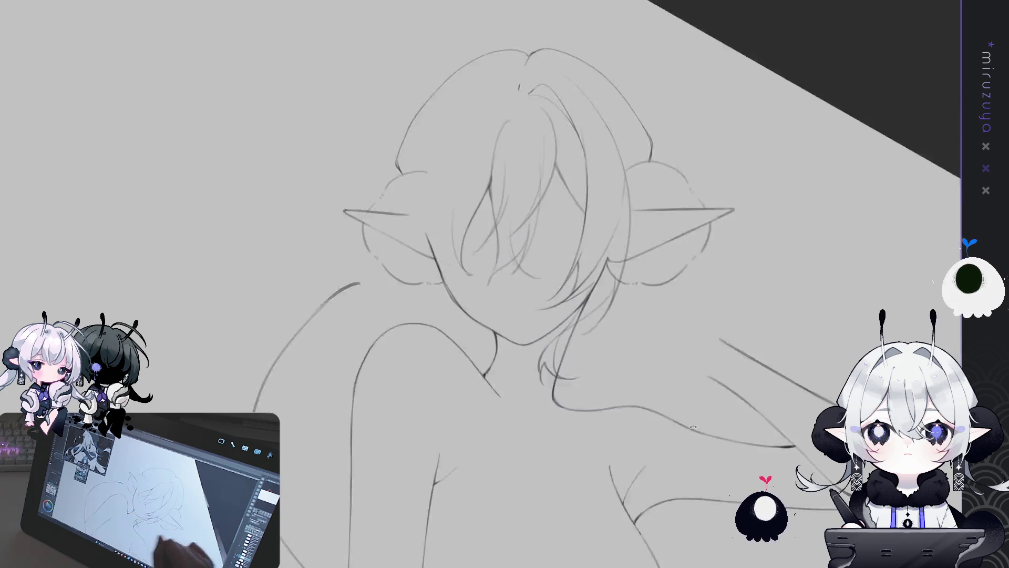
key(asciicircum)
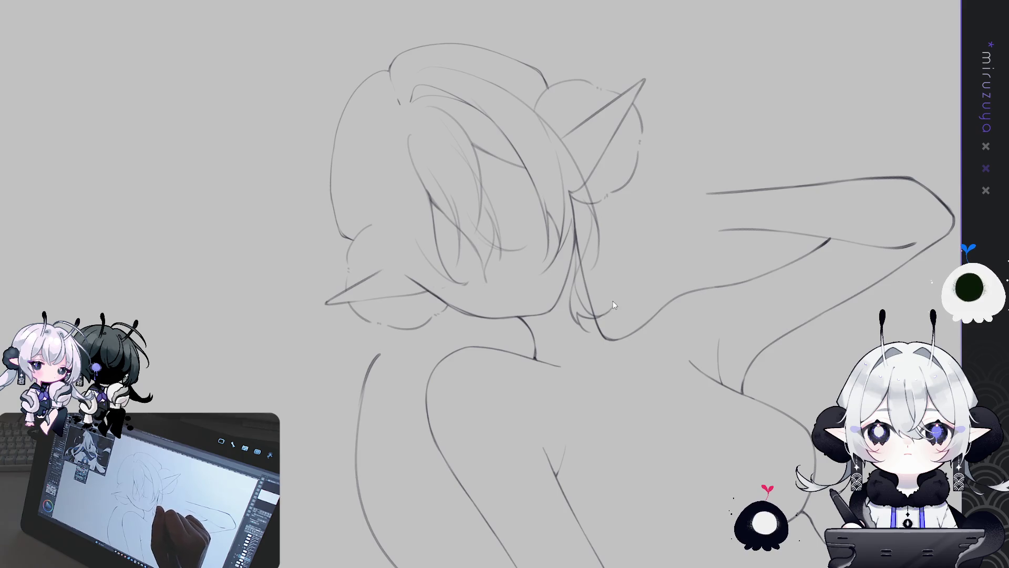
drag(589, 315, 614, 303)
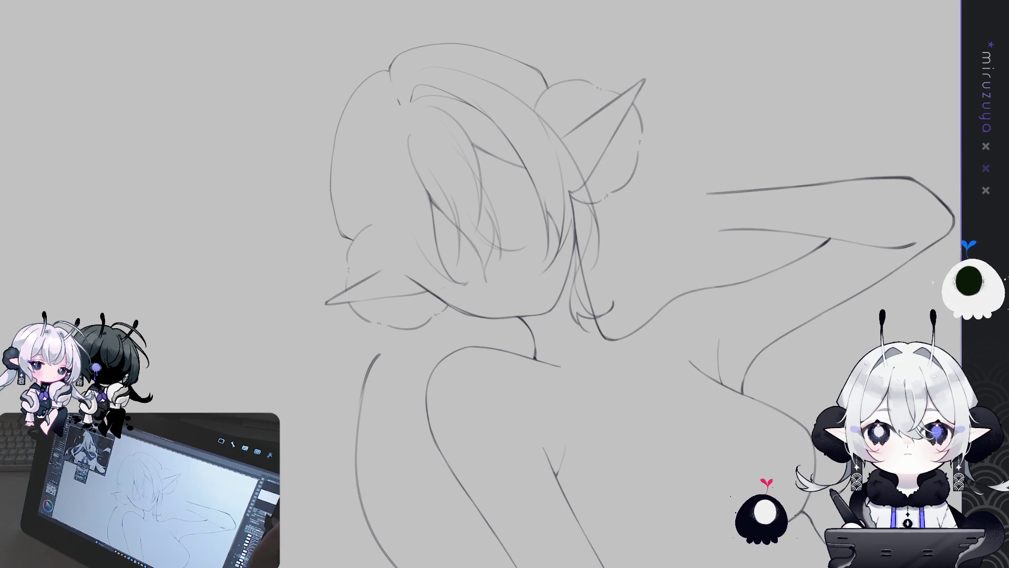
drag(463, 279, 487, 304)
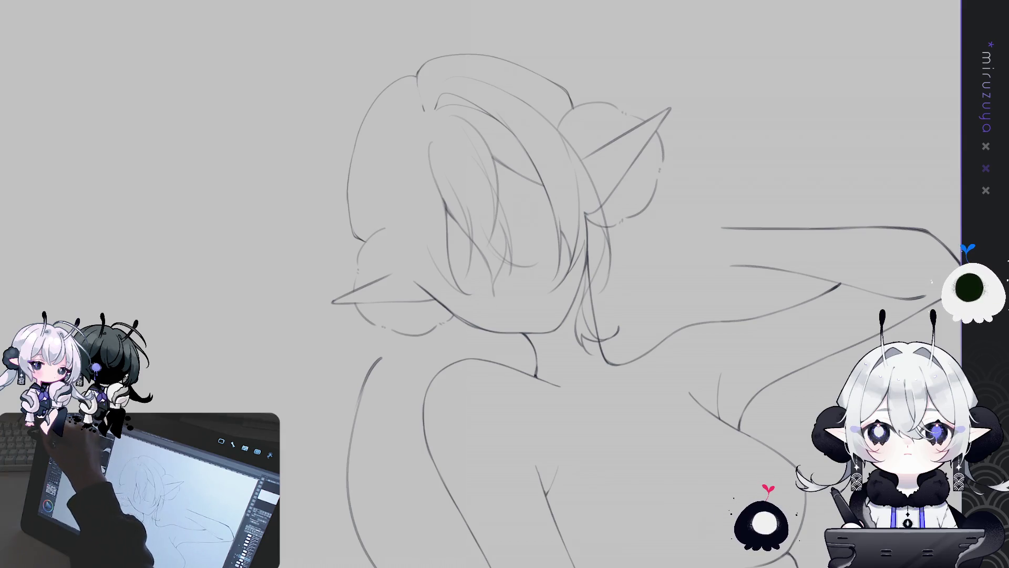
drag(311, 38, 340, 45)
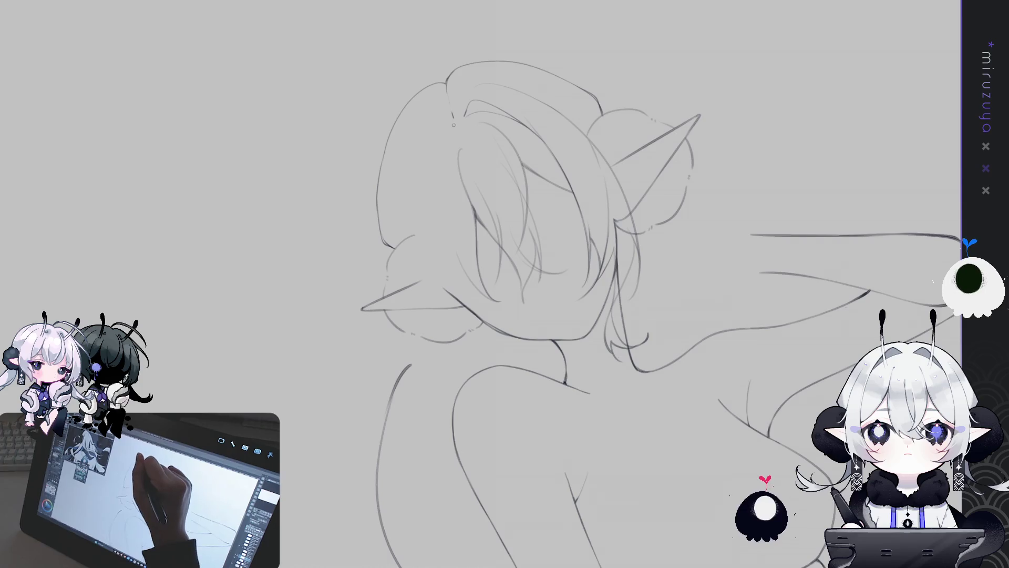
drag(441, 122, 430, 167)
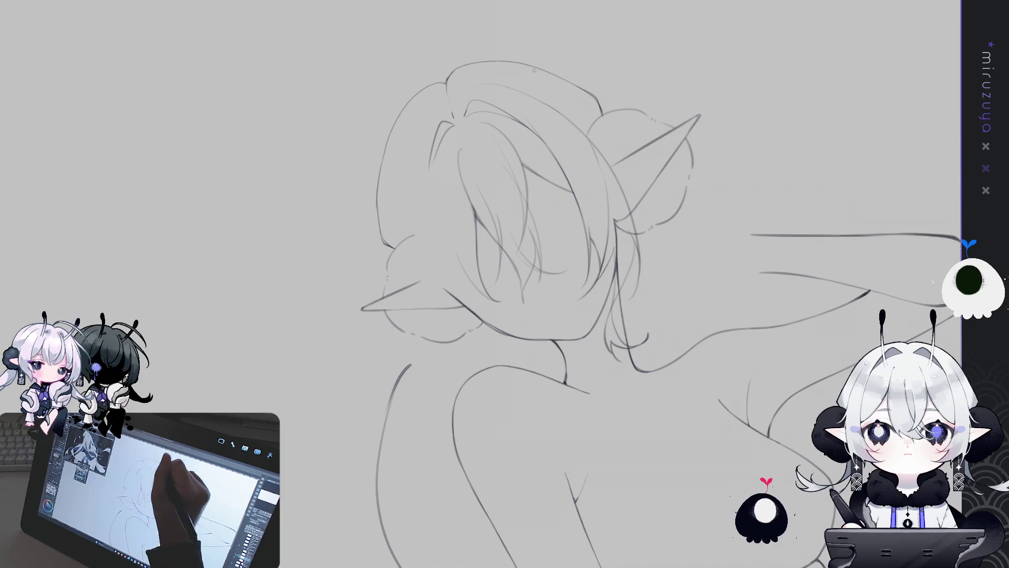